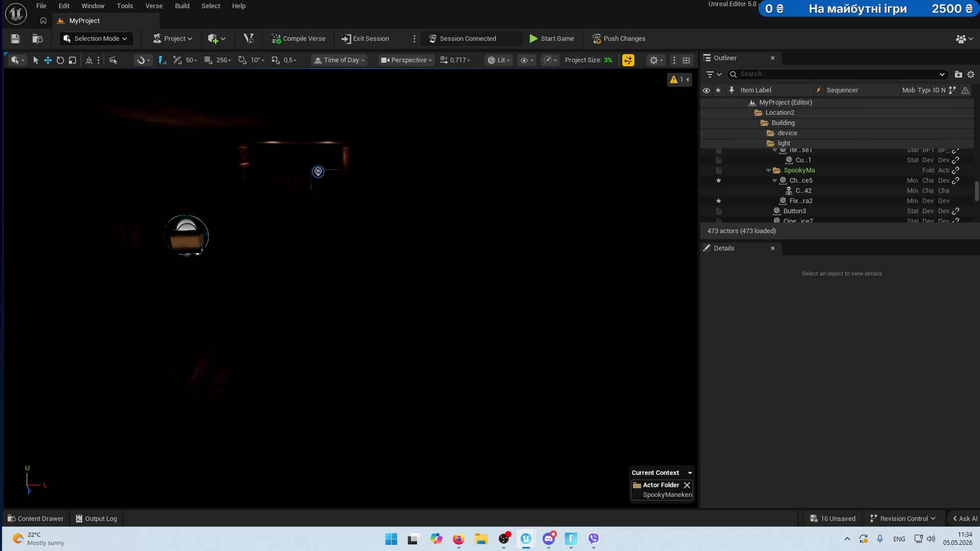
Select Fixed Point Camera2 to show its Details and camera preview, then deselect it.
click(318, 173)
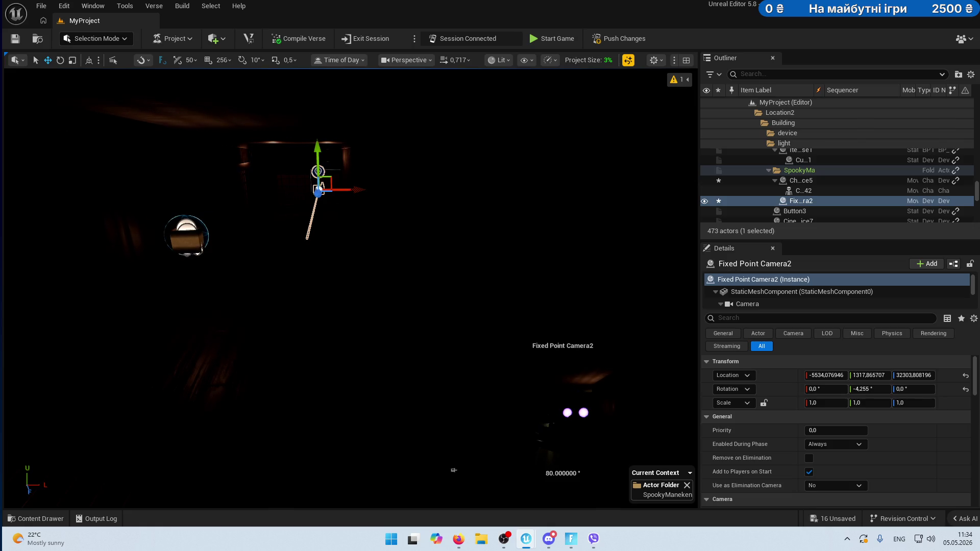
key(Escape)
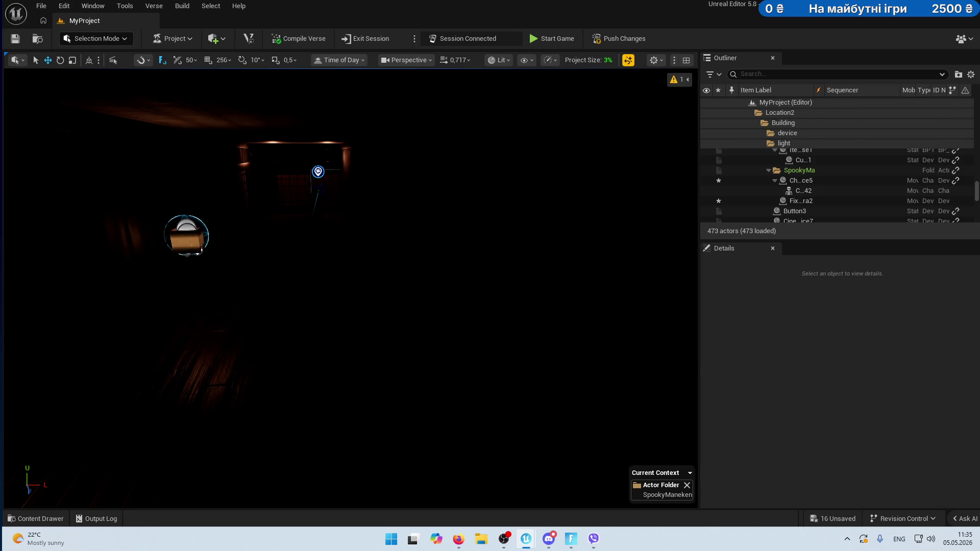
click(320, 184)
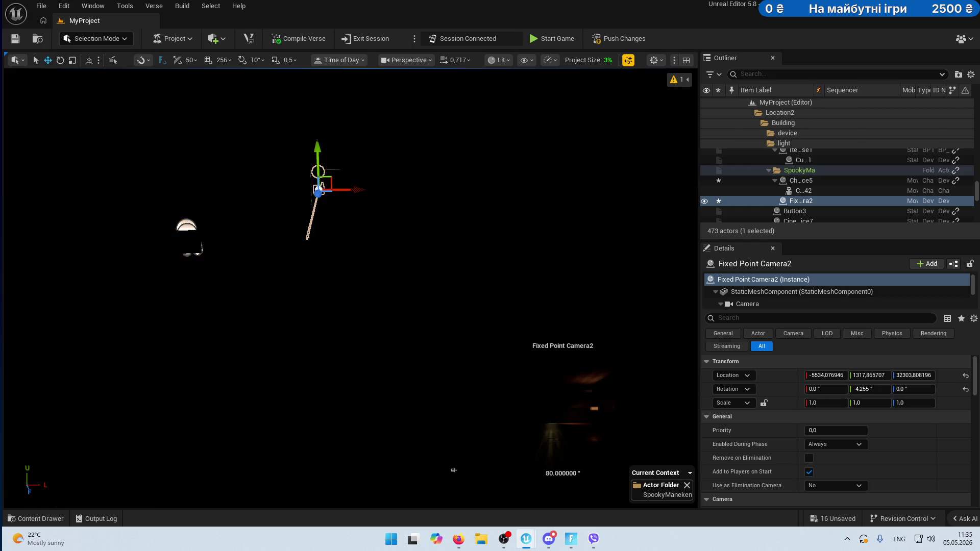
click(454, 470)
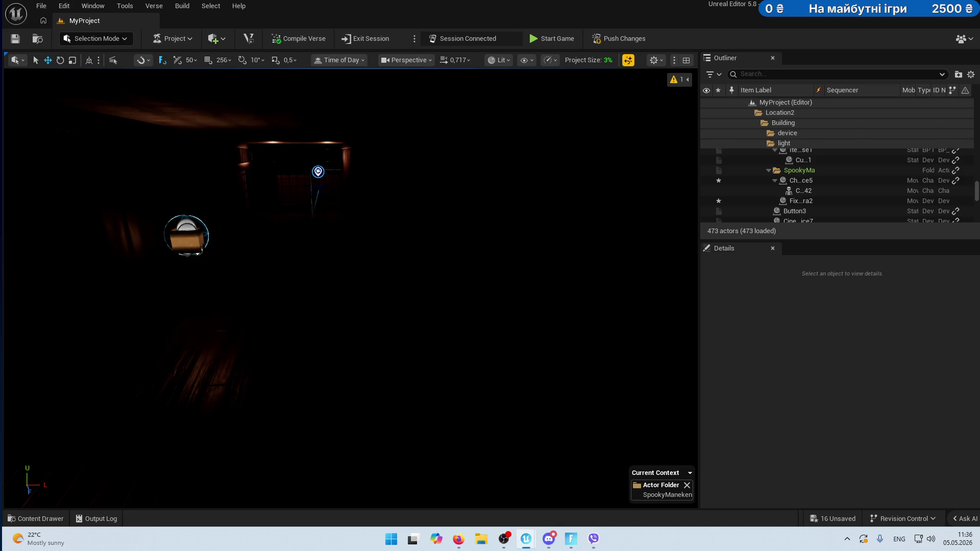
key(g)
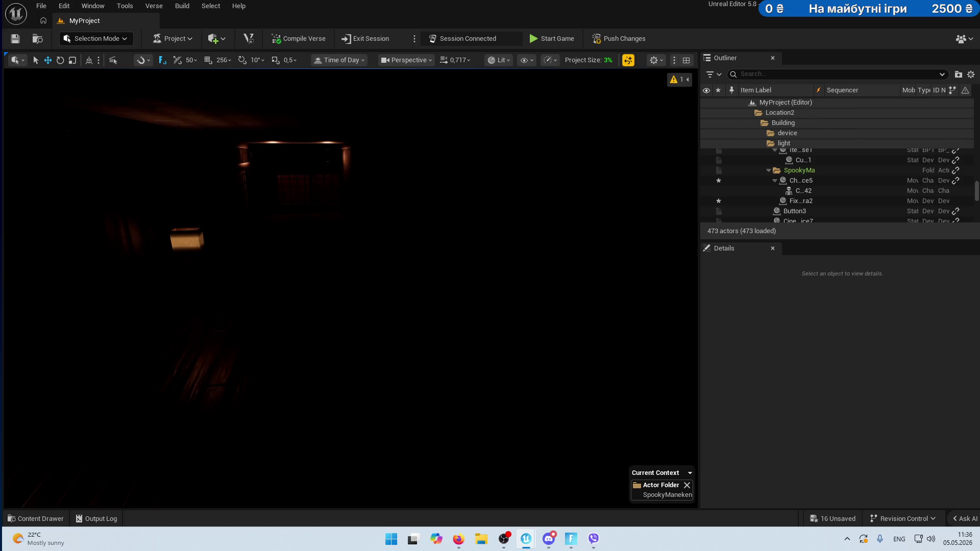
click(800, 201)
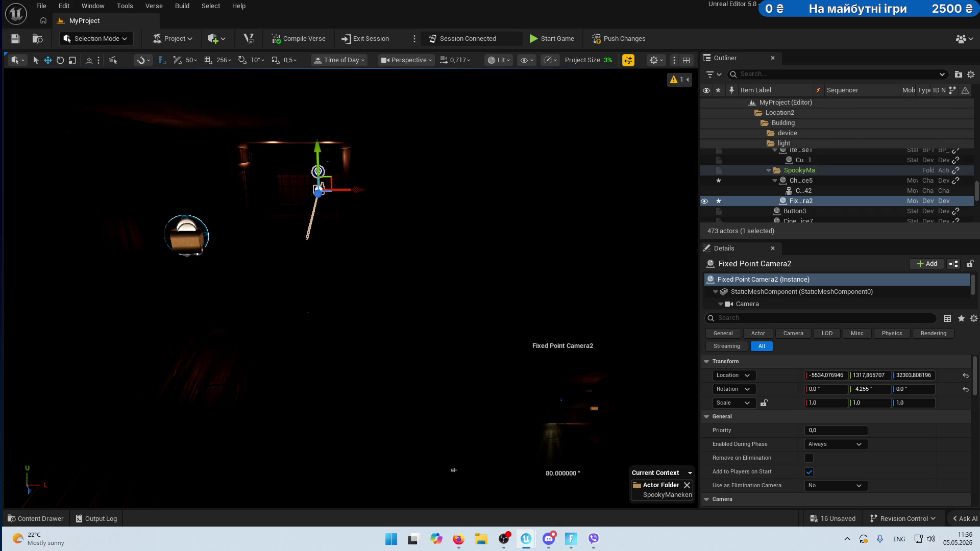
key(Escape)
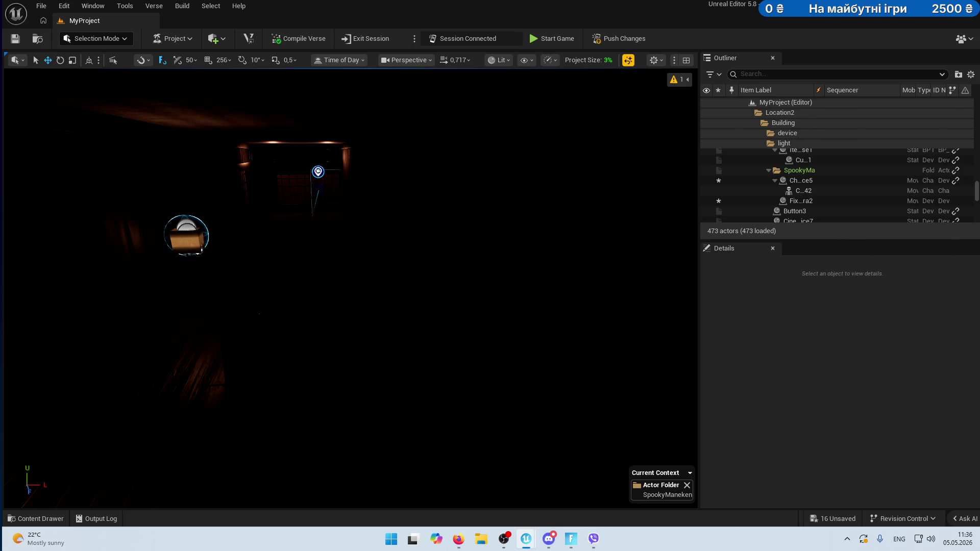
Undo the last Set Key Value change on Fixed Point Camera2 and clear the selection.
click(318, 173)
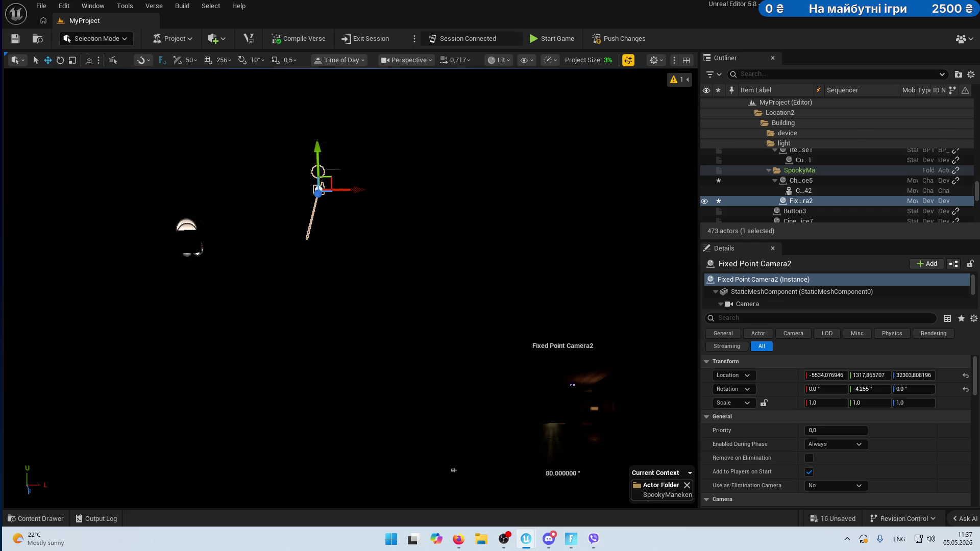
key(ctrl+z)
click(454, 470)
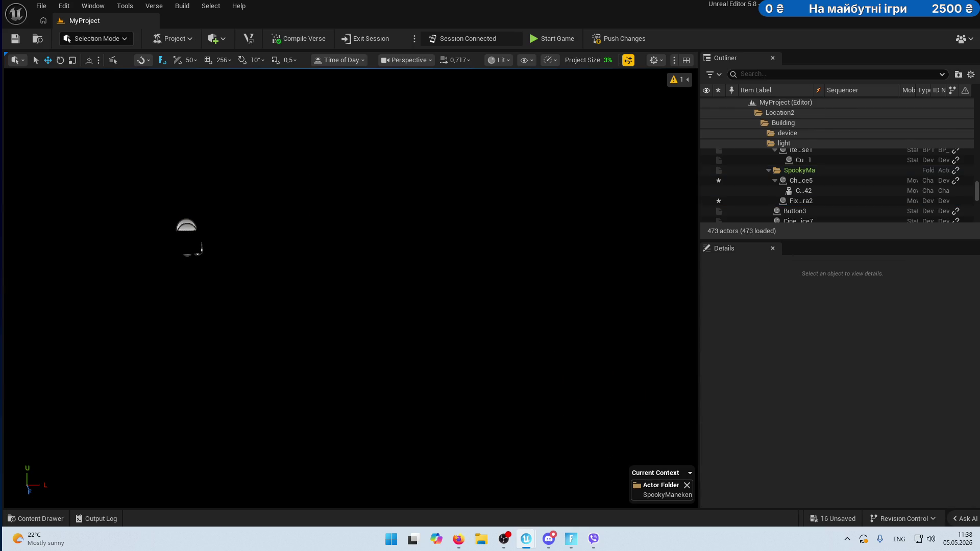
Undo once more to bring back the Fixed Point Camera2 selection and its Details panel.
key(ctrl+z)
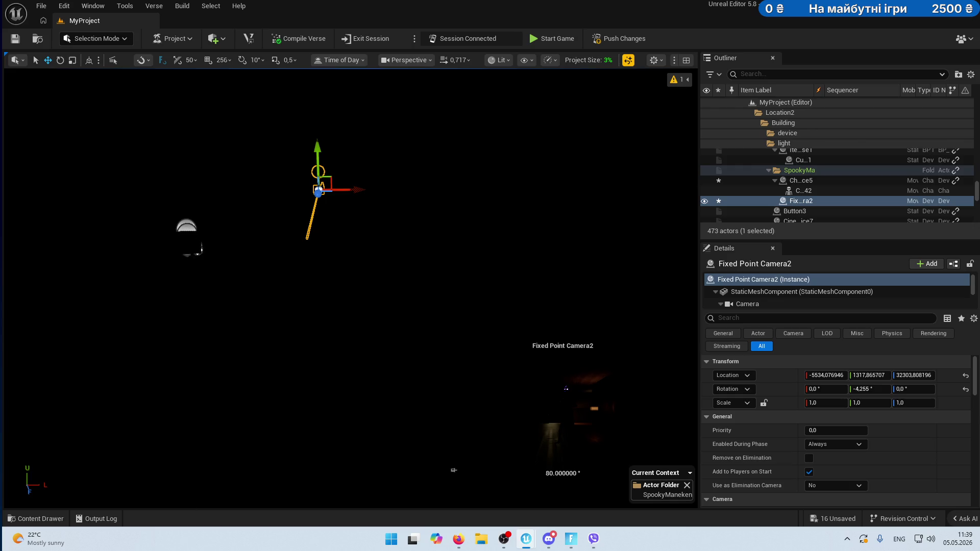
key(Escape)
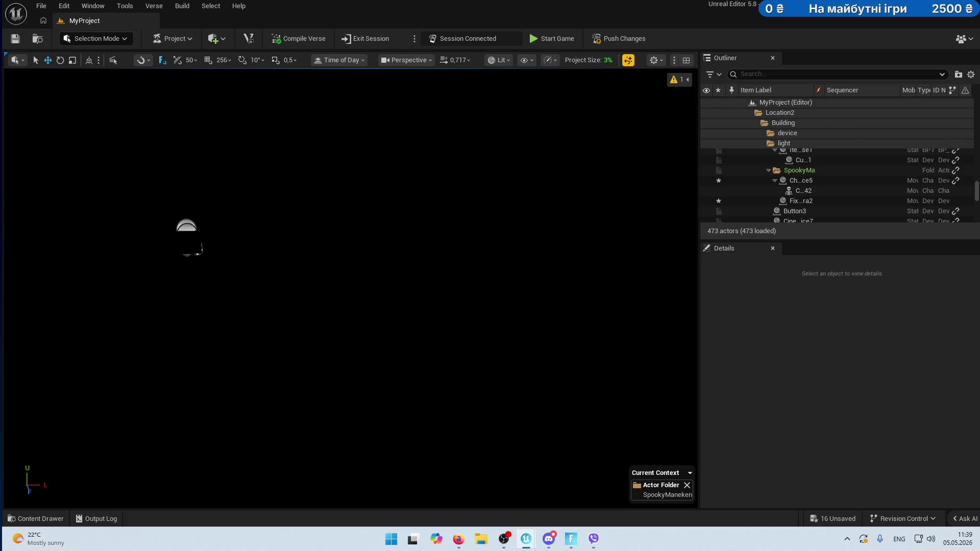
click(801, 201)
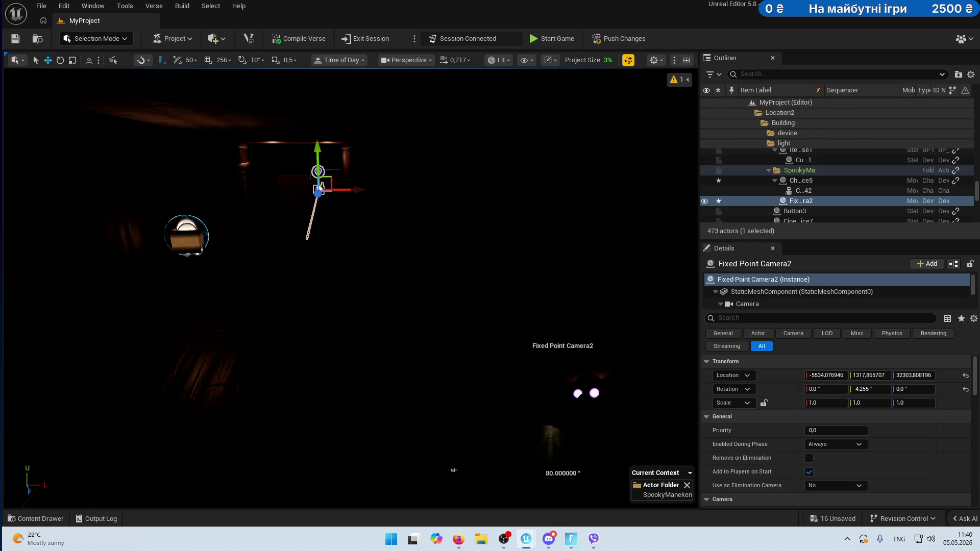
Deselect the camera, tilt the view up across the dojo, and reselect Fixed Point Camera2 in the Outliner.
key(Escape)
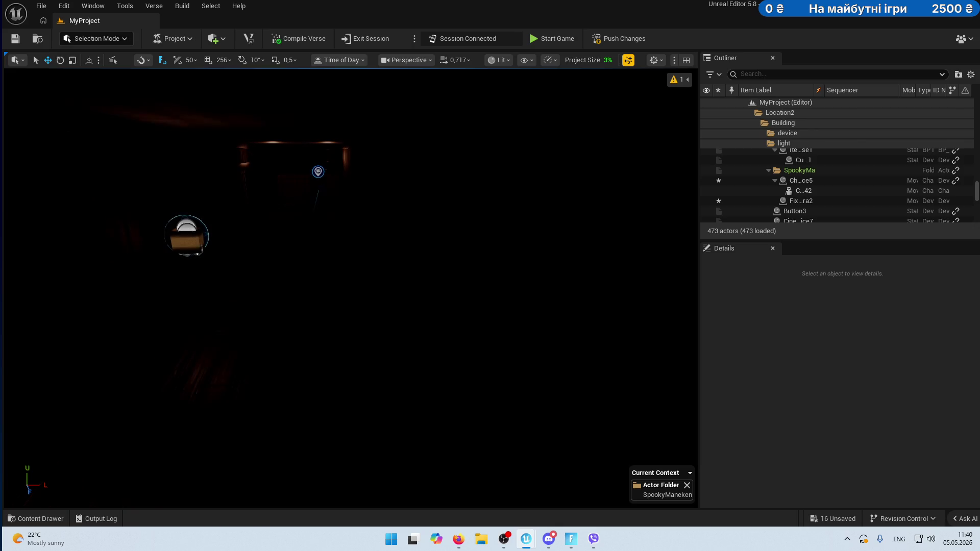
mouse_move(428, 311)
mouse_down()
mouse_move(438, 296)
mouse_move(423, 286)
mouse_move(429, 276)
mouse_move(316, 275)
mouse_move(286, 255)
mouse_up()
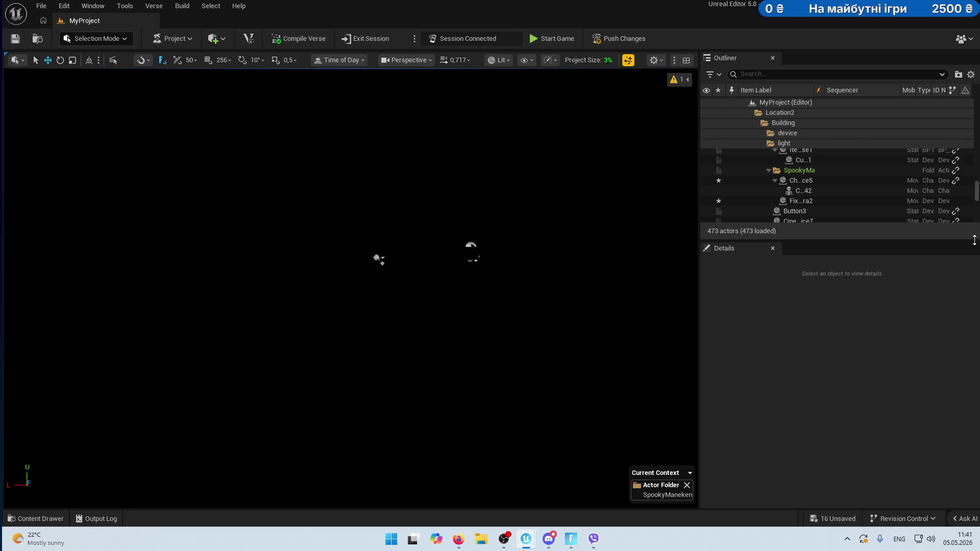
click(801, 200)
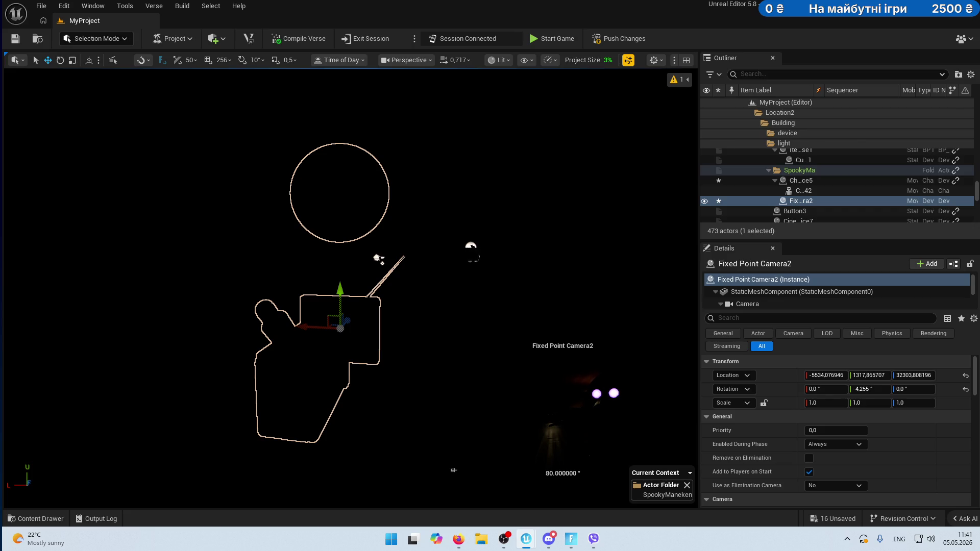
Revert Fixed Point Camera2's most recent Set Key Value edit with Ctrl+Z.
key(ctrl+z)
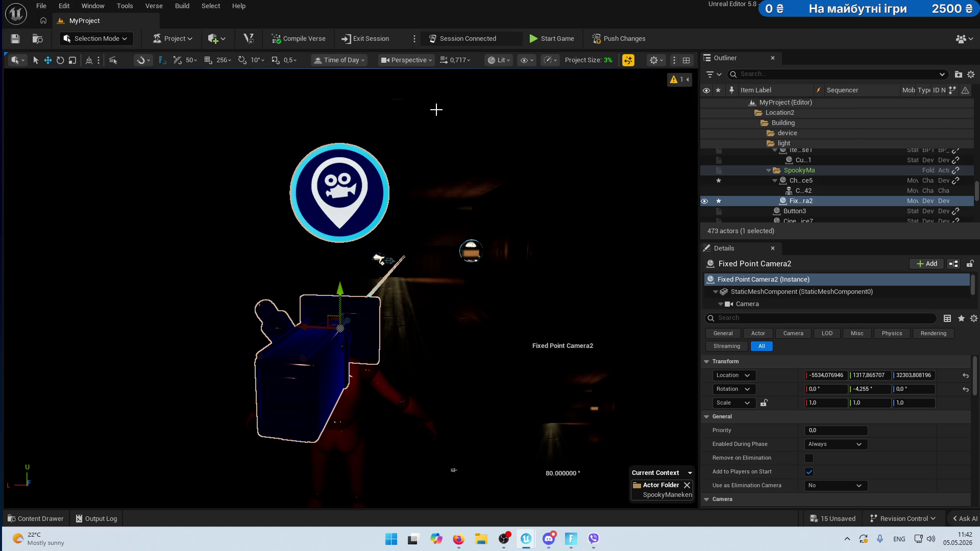
Render the viewport Unlit, orbit to a side view of the mannequin, and select the SpookyManeken folder.
mouse_move(383, 320)
mouse_down()
mouse_move(357, 306)
mouse_move(446, 187)
mouse_up()
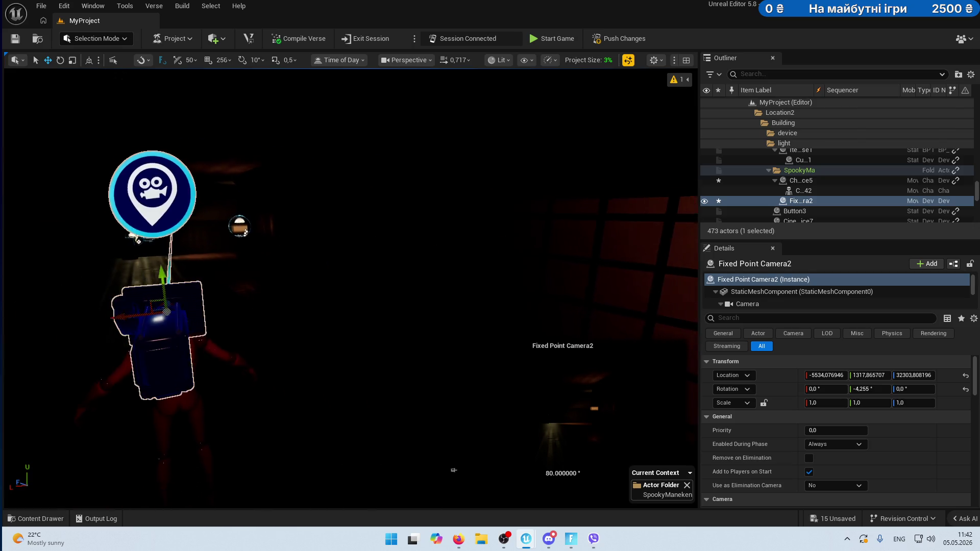
click(549, 60)
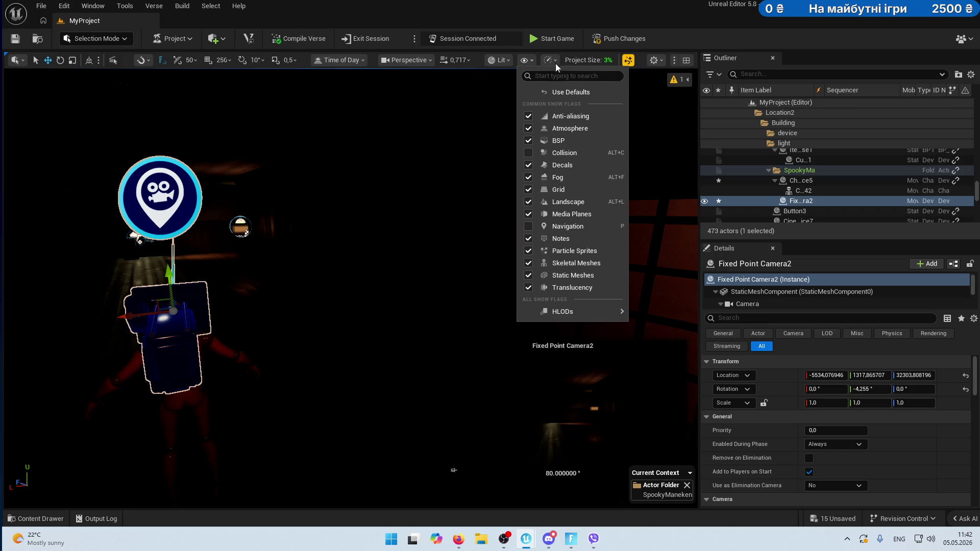
mouse_move(505, 64)
click(520, 109)
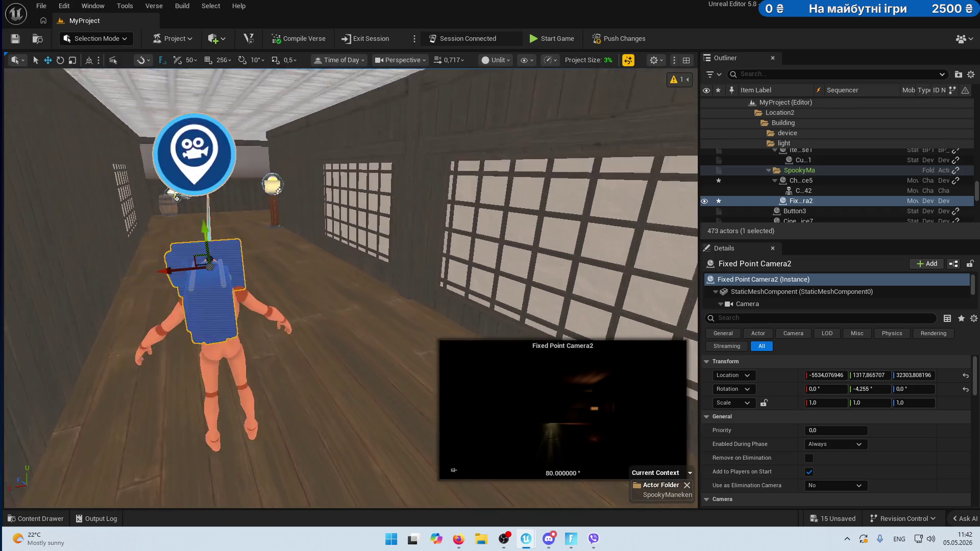
scroll(351, 287, down, 3)
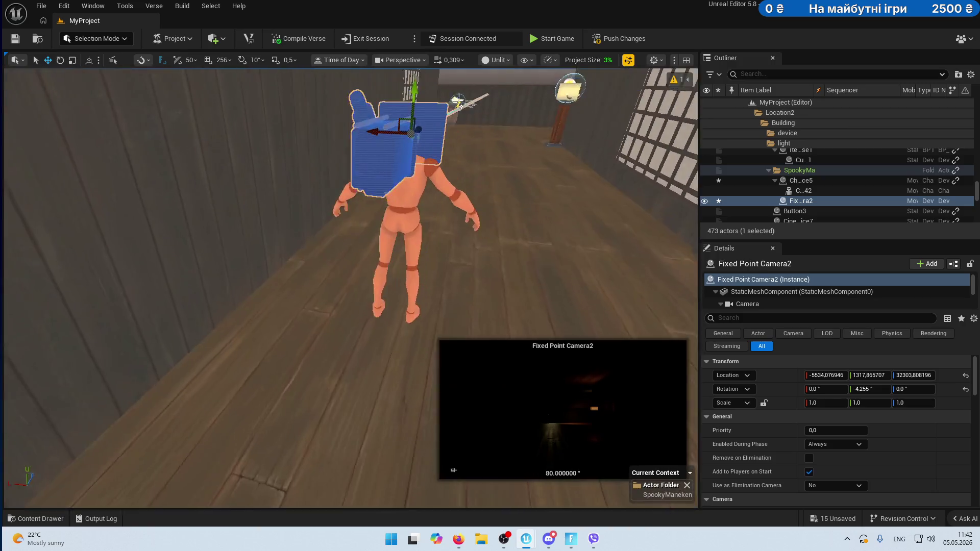
mouse_move(351, 287)
mouse_down()
mouse_move(275, 290)
mouse_move(129, 467)
mouse_up()
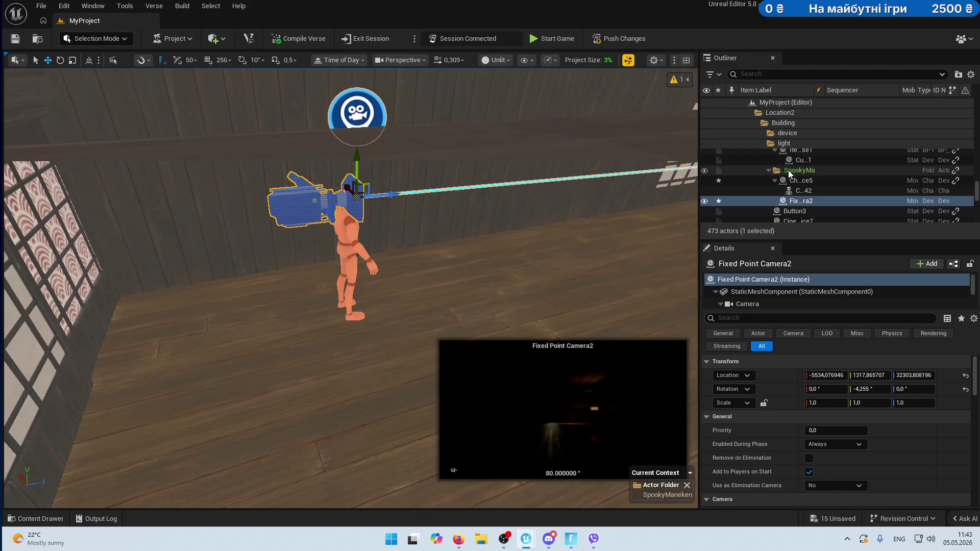
click(797, 170)
Search the device library for 'trig' and place a Trigger device at the mannequin's feet.
click(776, 180)
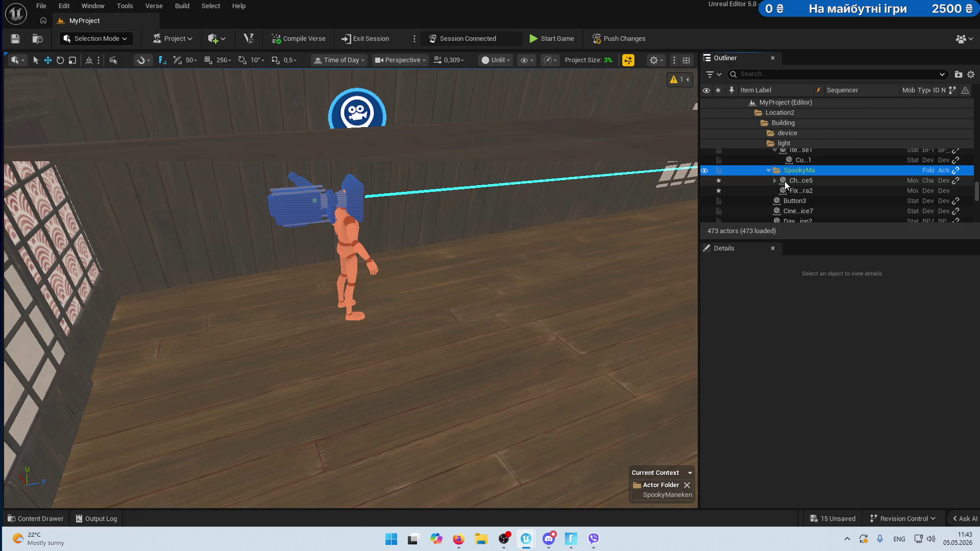
click(37, 518)
text(fix)
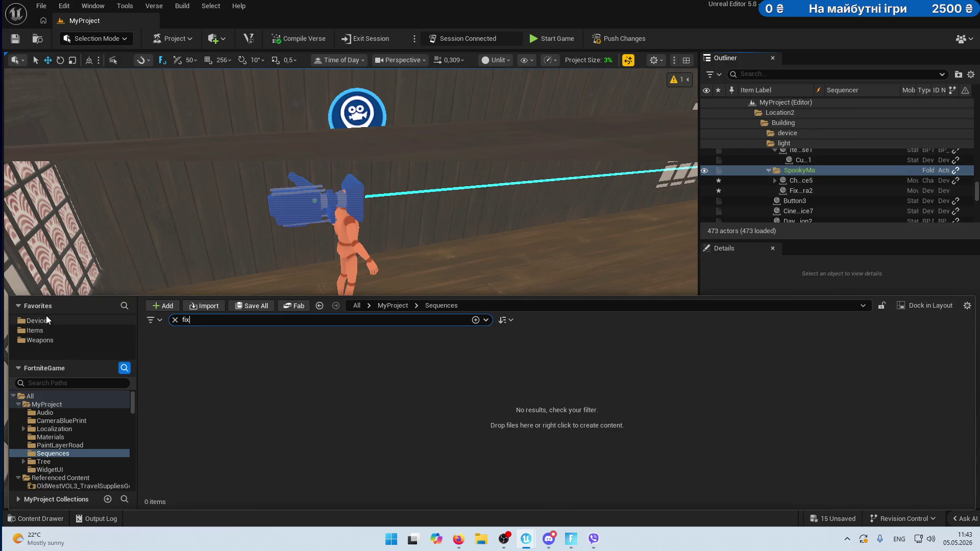
key(BackSpace)
key(BackSpace)
key(BackSpace)
text(t)
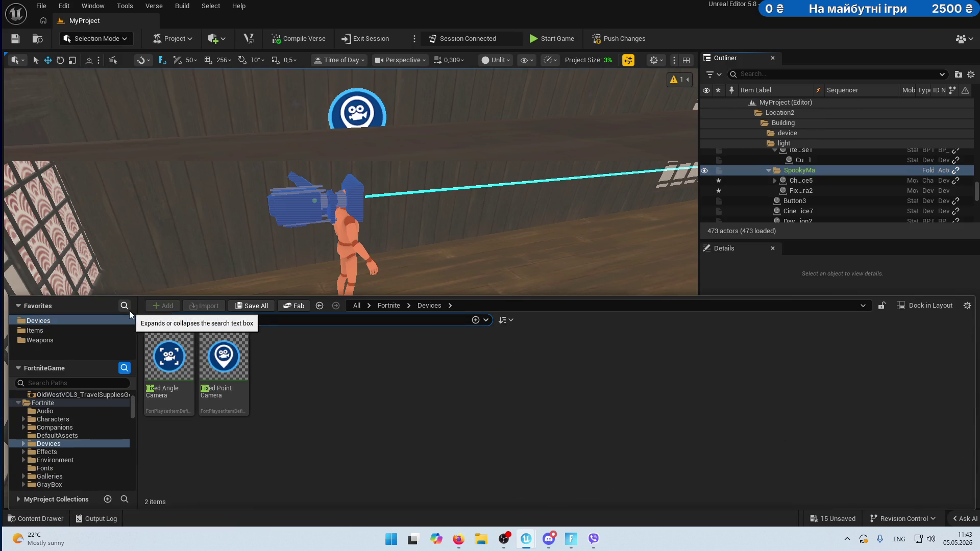
text(rig)
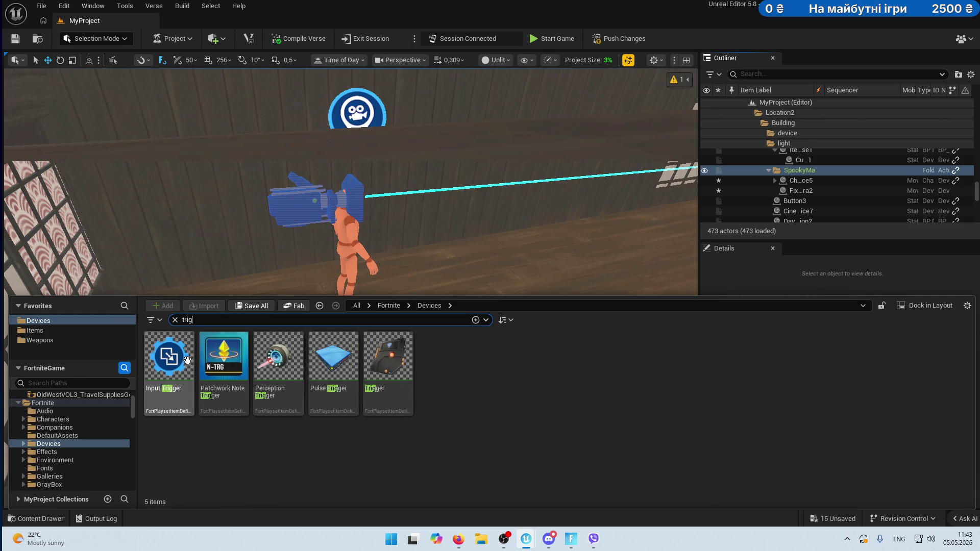
mouse_move(362, 367)
mouse_down()
mouse_move(378, 294)
mouse_move(345, 313)
mouse_move(347, 321)
mouse_move(370, 323)
mouse_move(350, 318)
mouse_move(341, 260)
mouse_move(334, 278)
mouse_move(378, 306)
mouse_move(371, 266)
mouse_move(320, 304)
mouse_move(310, 323)
mouse_move(368, 274)
mouse_move(375, 289)
mouse_move(303, 327)
mouse_up()
Make the trigger invisible during the game and rename it TriggerSpookyManaken1.
click(809, 458)
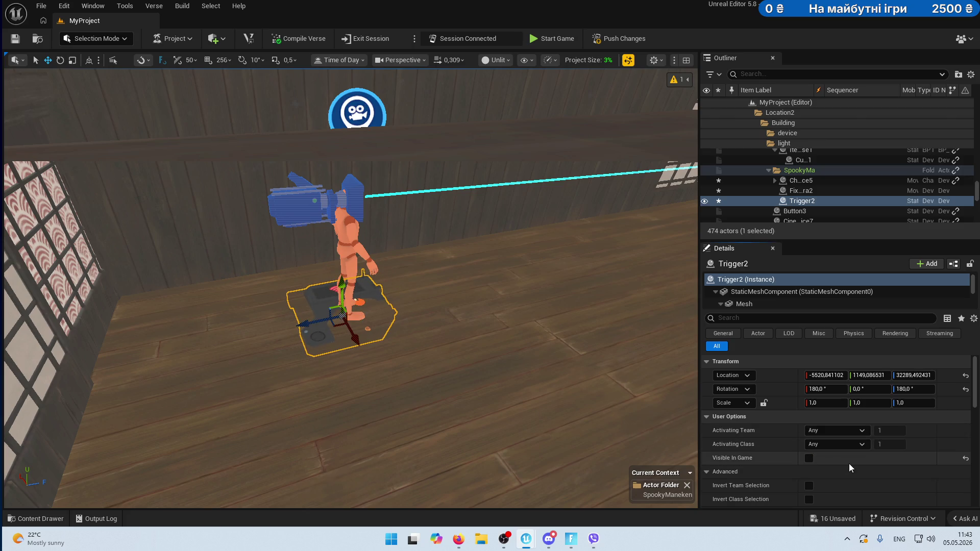
key(F2)
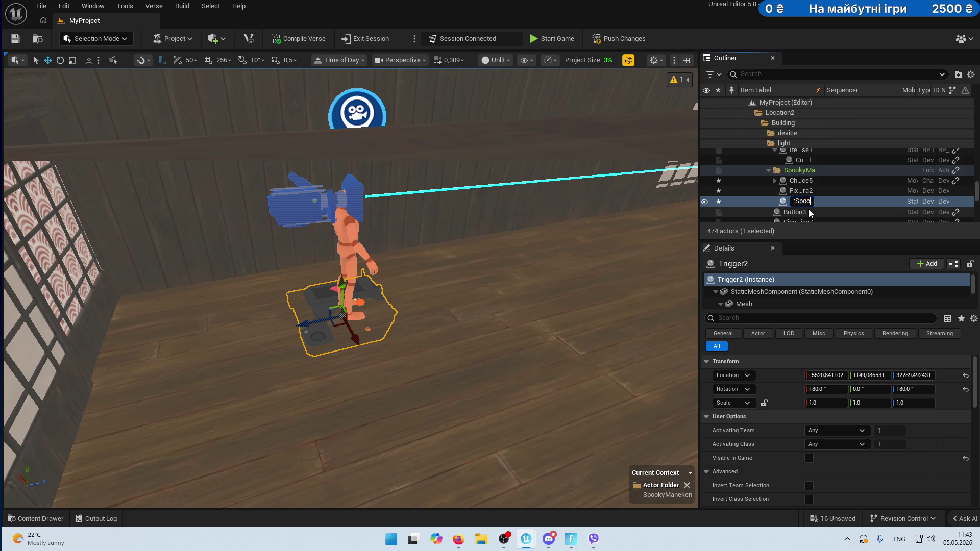
text(kyManaken1)
key(Return)
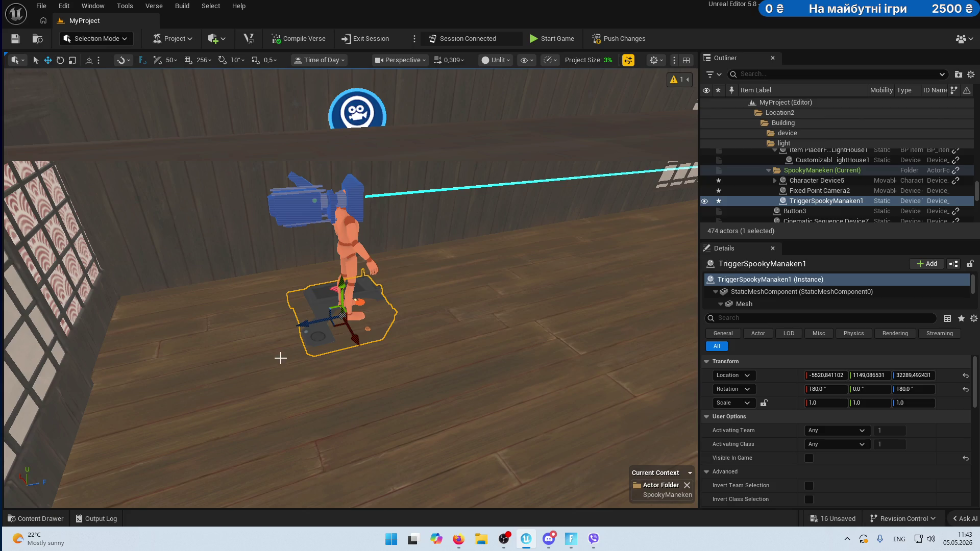
click(35, 519)
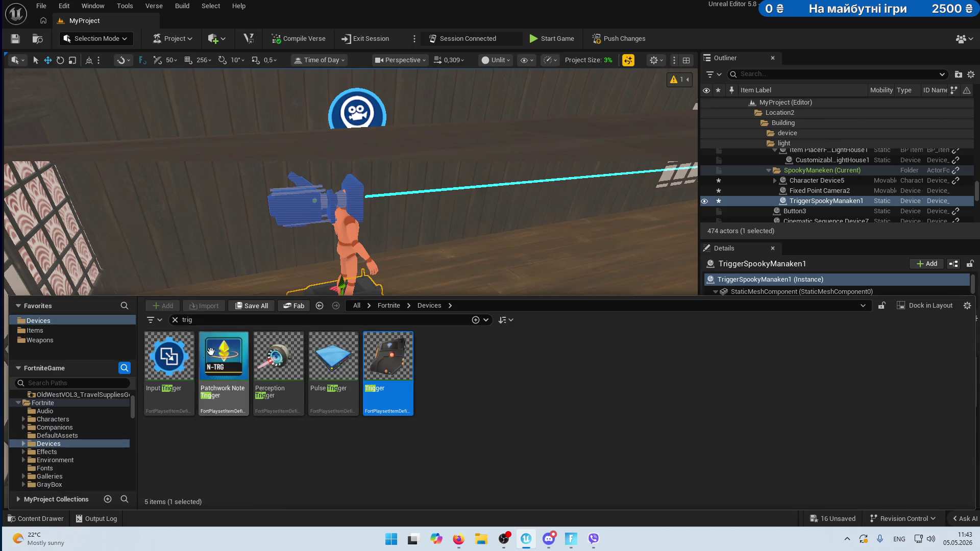
Search 'cine' and drag a Cinematic Sequence Device into the dojo room.
click(202, 318)
text(cine)
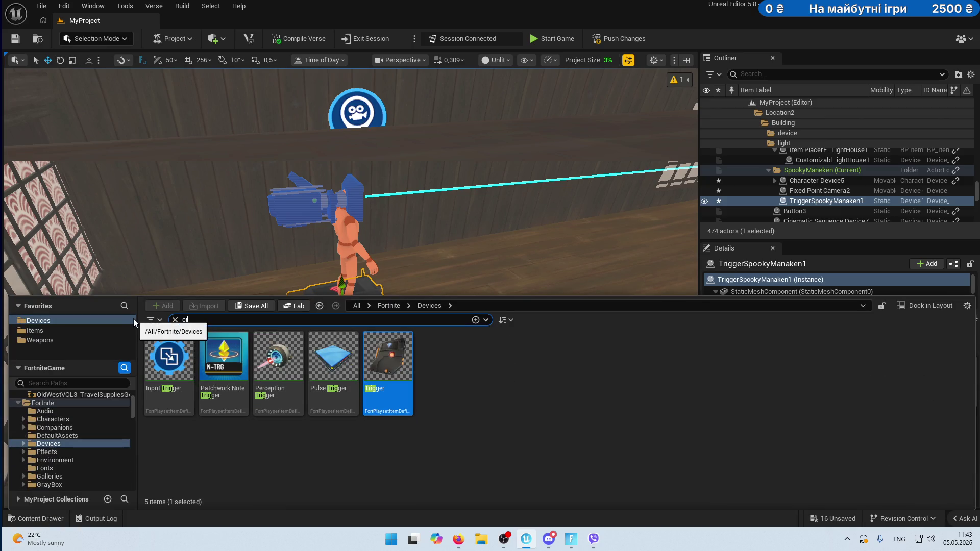
mouse_move(169, 360)
mouse_down()
mouse_move(255, 307)
mouse_move(372, 285)
mouse_move(382, 382)
mouse_move(375, 376)
mouse_move(404, 171)
mouse_up()
Rename the device CinematicSpookyManeken1 and move it out beside the mannequin.
click(846, 191)
key(BackSpace)
key(BackSpace)
key(BackSpace)
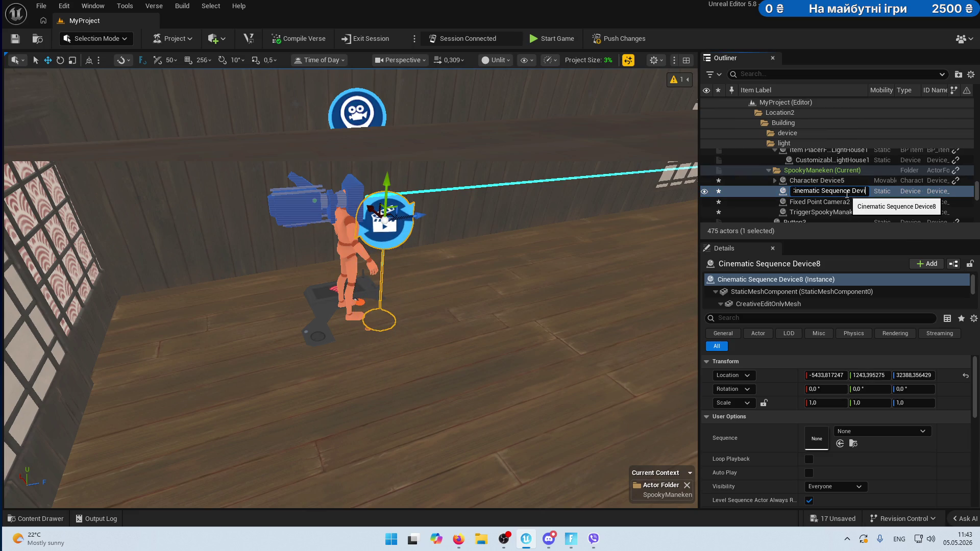
key(BackSpace)
key(BackSpace)
key(BackSpace)
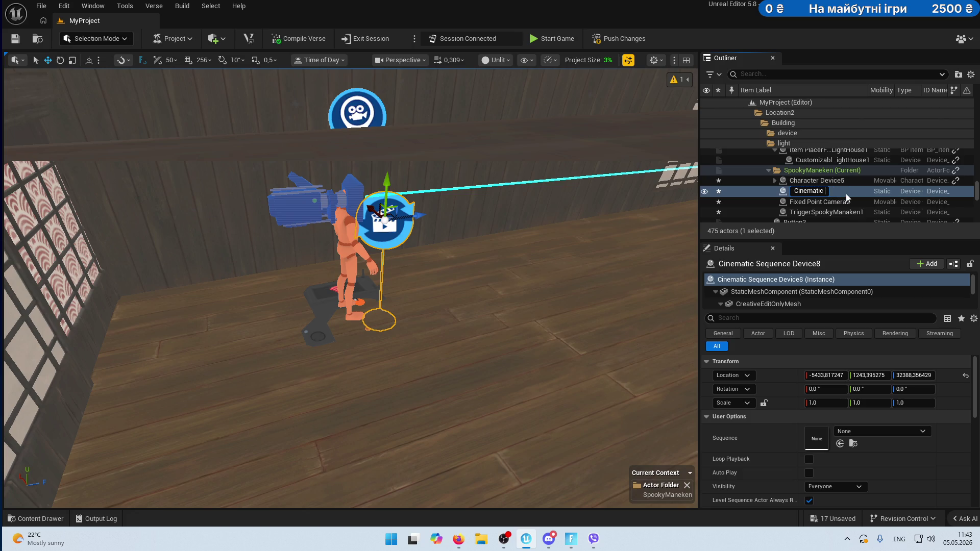
text(ooky)
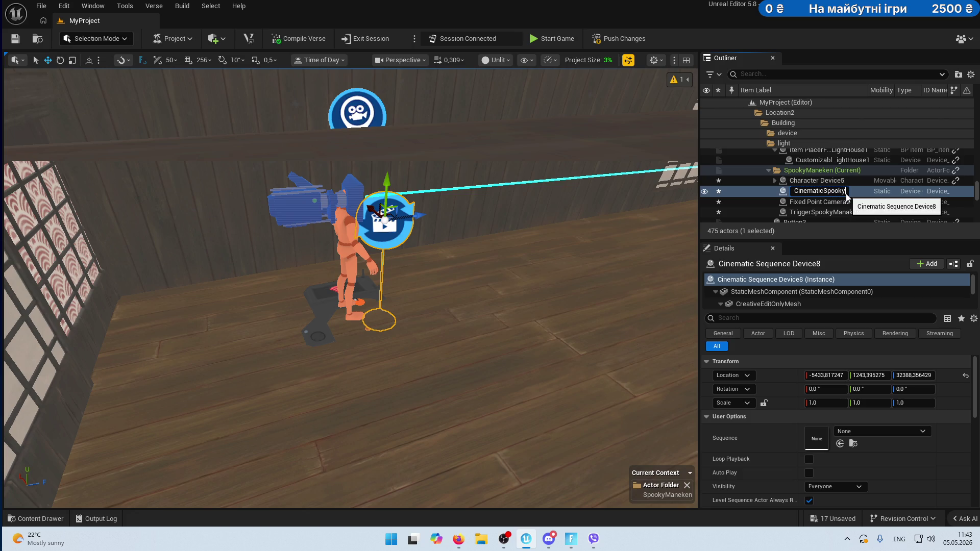
text(Maneken1)
key(Return)
drag(825, 375, 757, 403)
Assign Seq_manakenMove1 from the Sequences folder as the sequence and choose a finish completion state.
click(853, 444)
scroll(70, 439, up, 5)
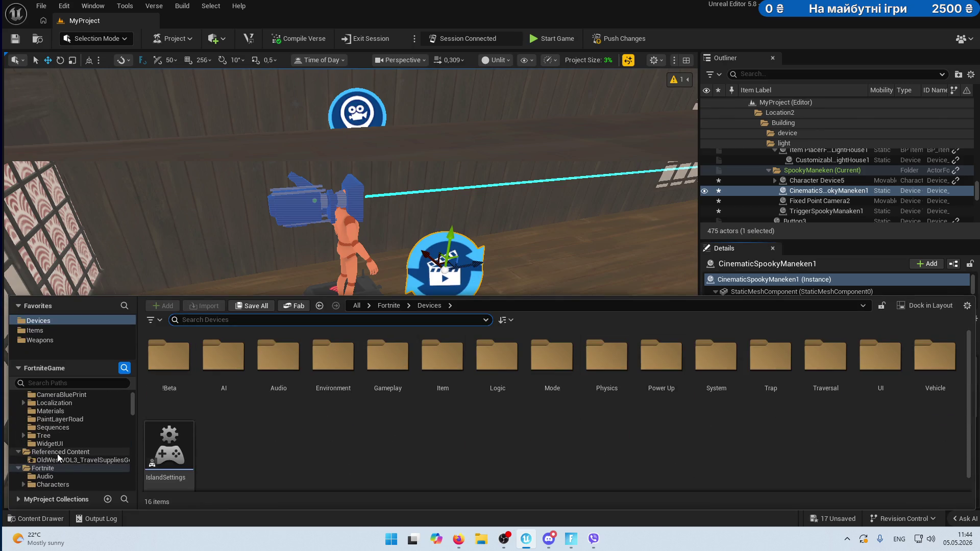
click(68, 454)
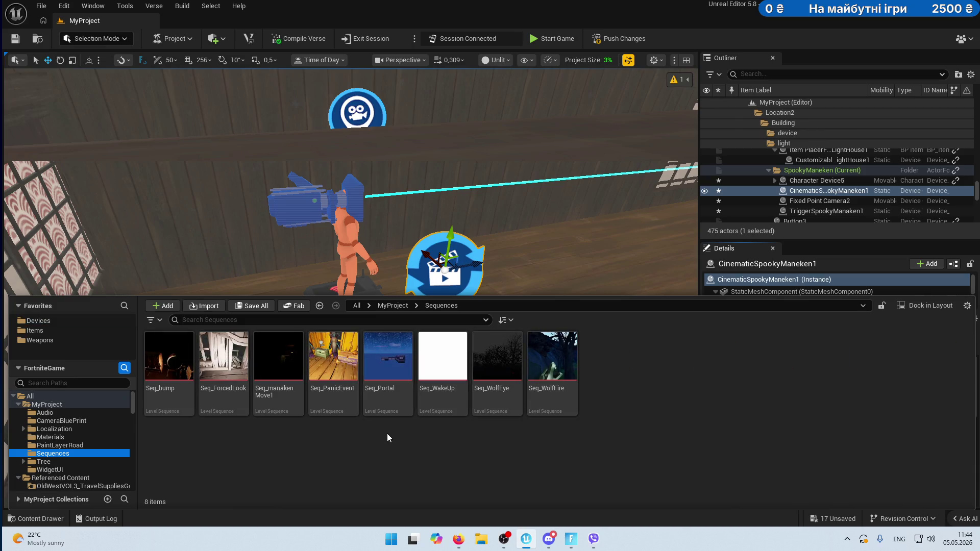
click(278, 357)
click(840, 444)
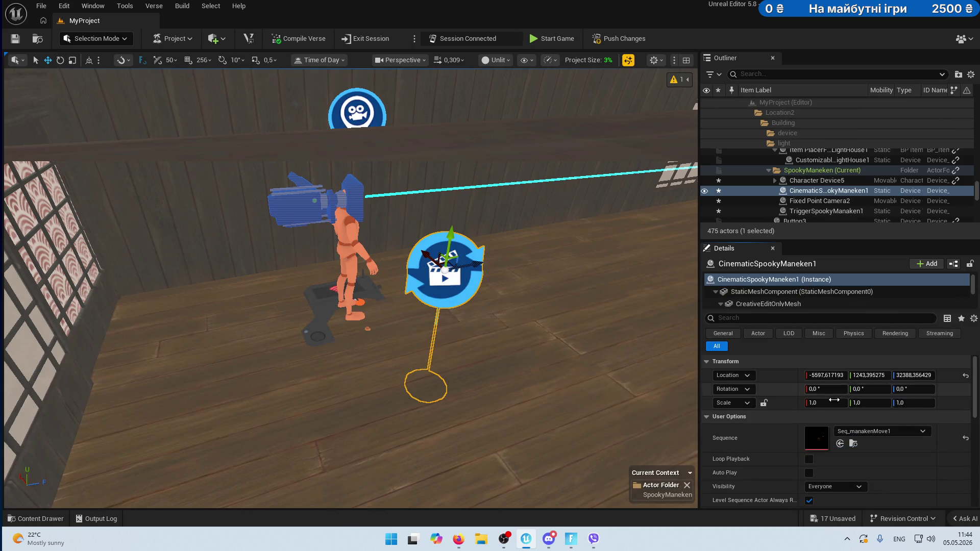
scroll(844, 429, down, 4)
click(843, 429)
click(858, 443)
Bind the cinematic's Play function to TriggerSpookyManaken1's On Triggered event.
scroll(909, 434, down, 2)
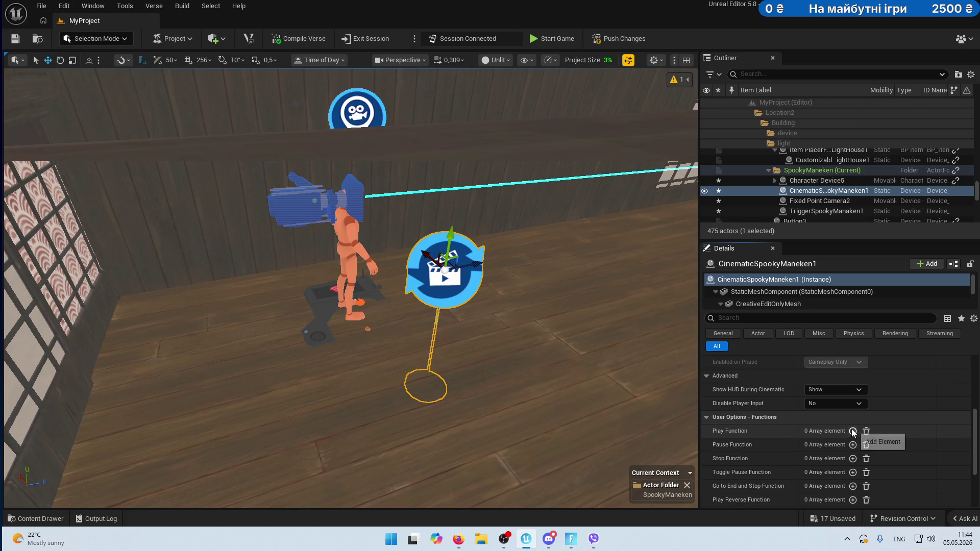
click(852, 431)
click(909, 444)
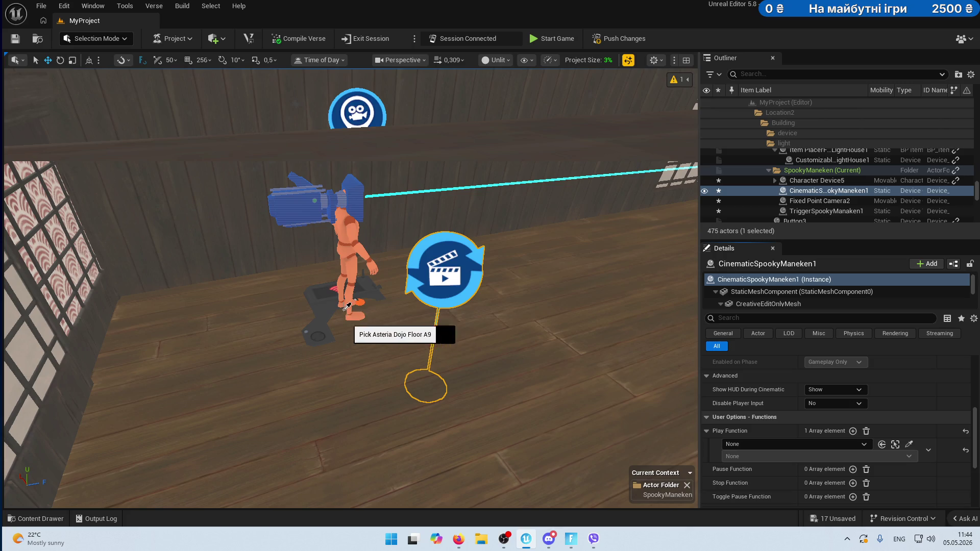
click(324, 292)
click(778, 457)
click(779, 476)
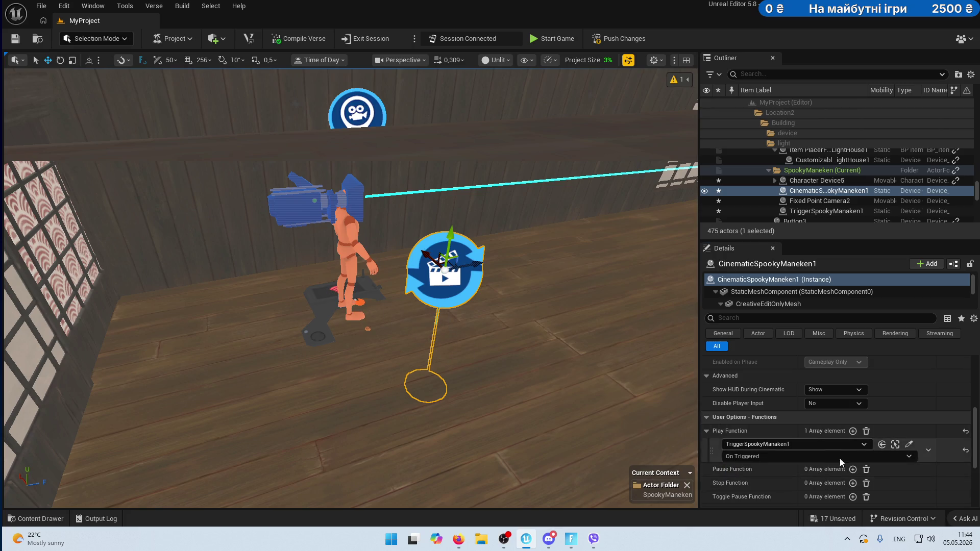
click(909, 444)
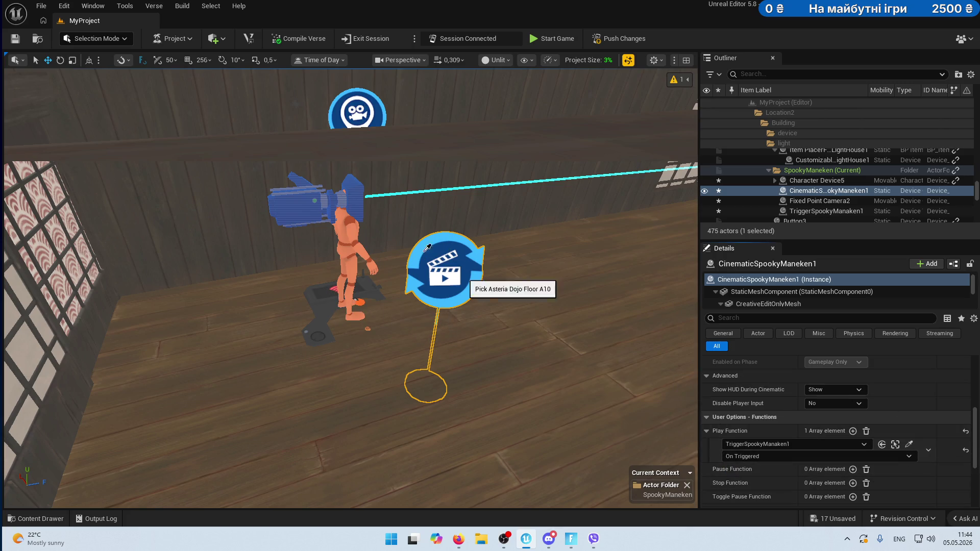
Bind Fixed Point Camera2's Add to Player to TriggerSpookyManaken1's On Triggered event.
click(314, 204)
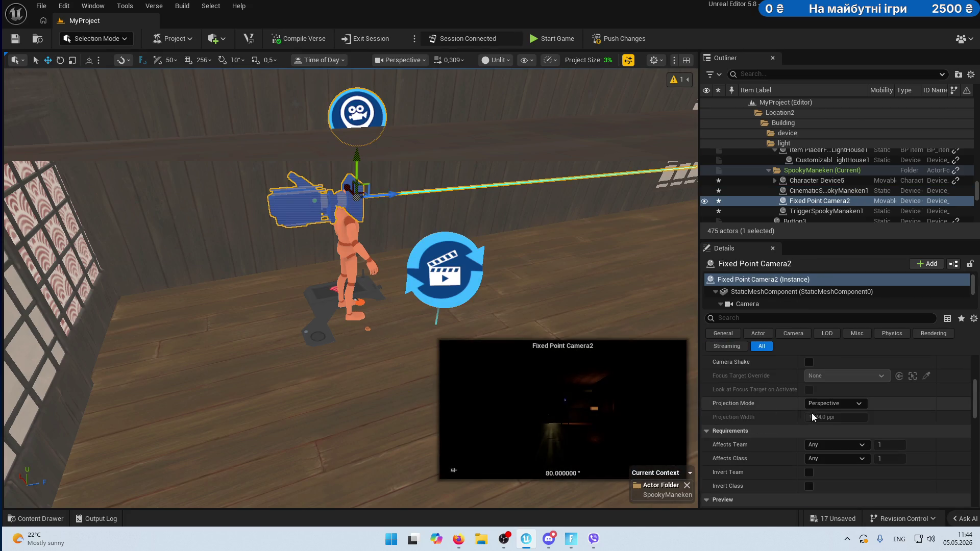
scroll(827, 413, down, 5)
scroll(878, 434, up, 4)
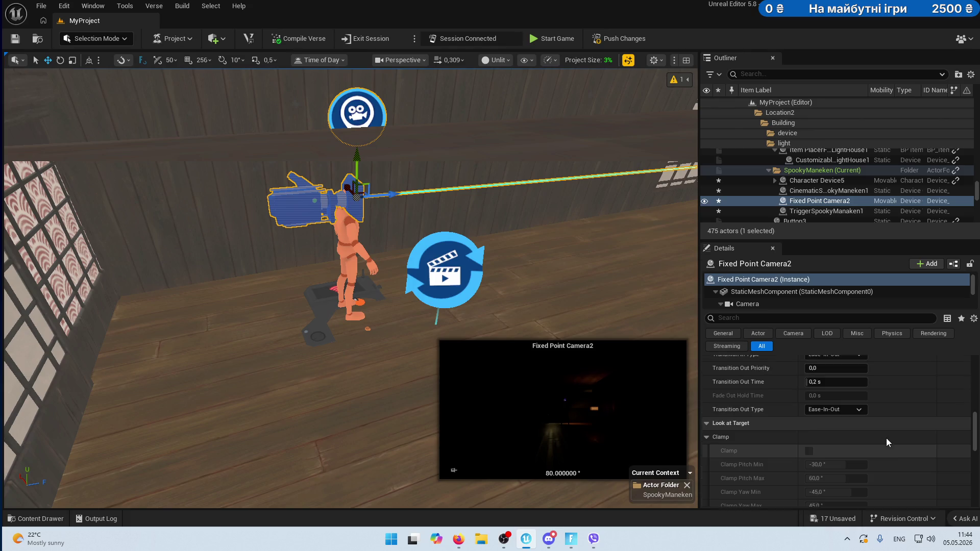
scroll(886, 438, up, 5)
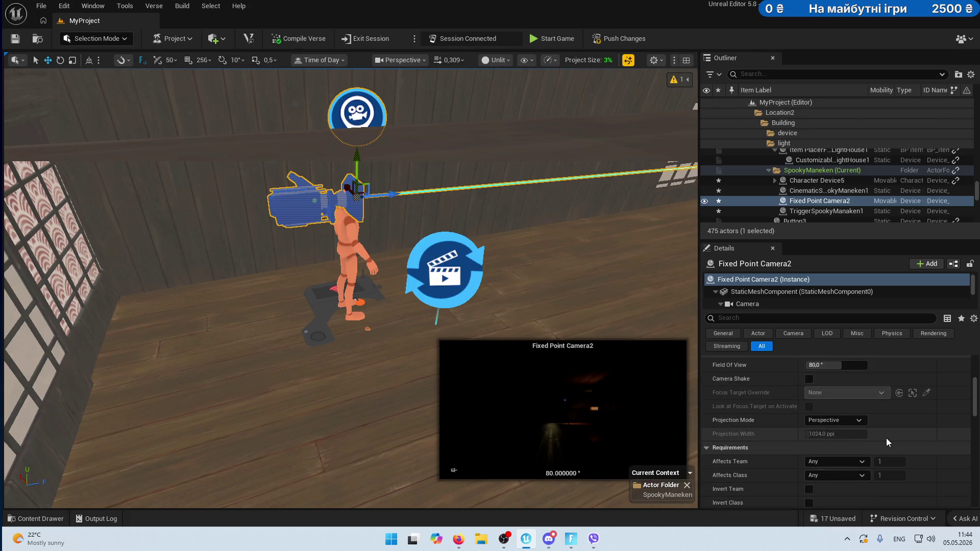
scroll(886, 441, down, 8)
scroll(886, 438, down, 8)
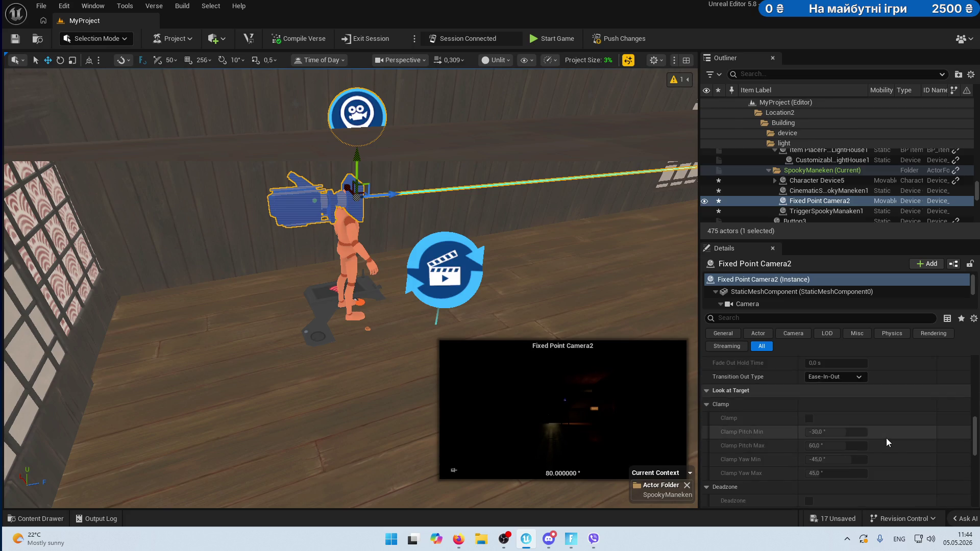
scroll(886, 438, down, 1)
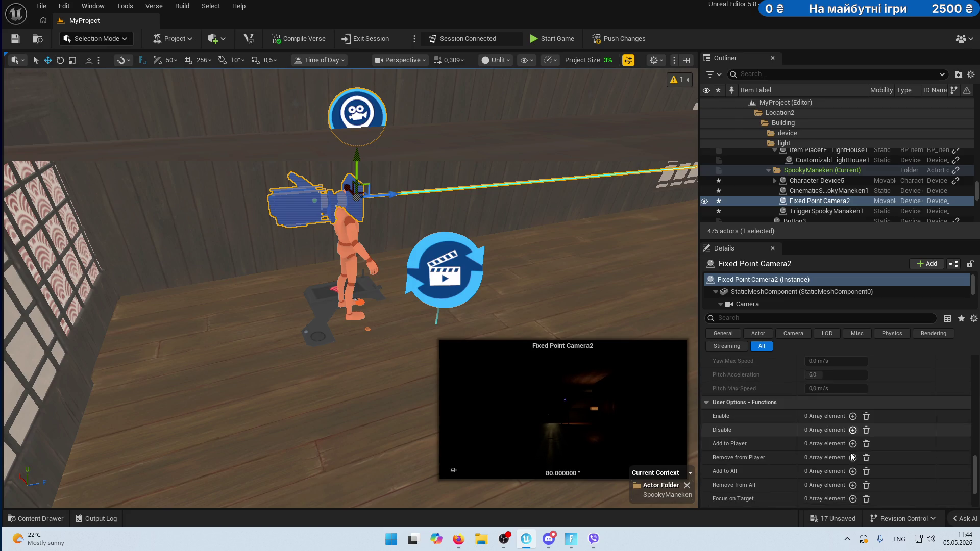
scroll(853, 445, down, 3)
scroll(872, 424, up, 1)
click(852, 372)
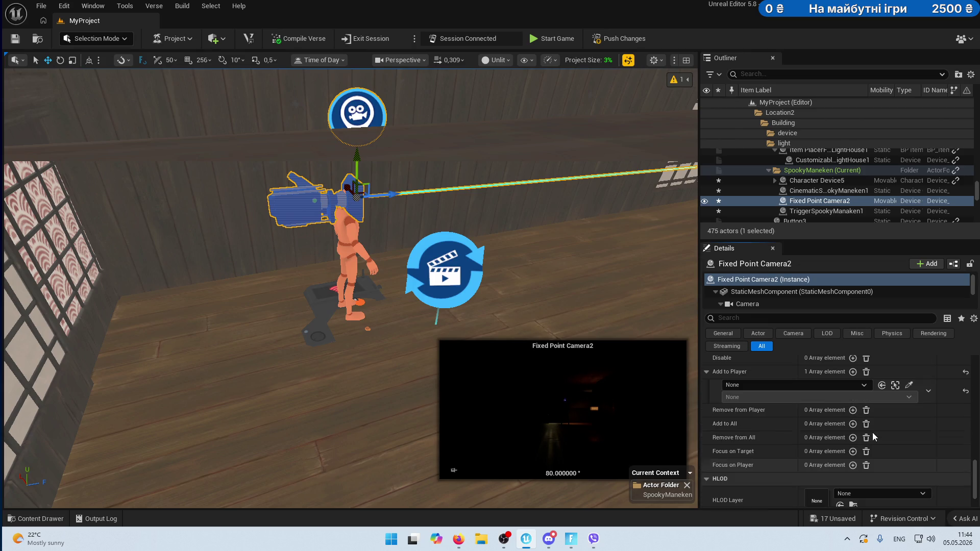
click(909, 385)
click(447, 255)
click(770, 396)
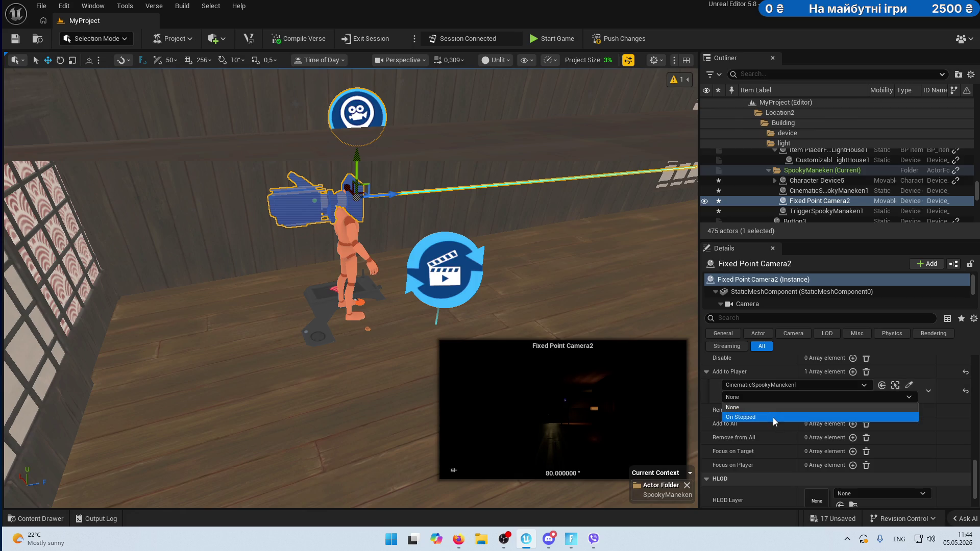
click(909, 384)
click(909, 384)
click(367, 326)
click(793, 397)
click(774, 418)
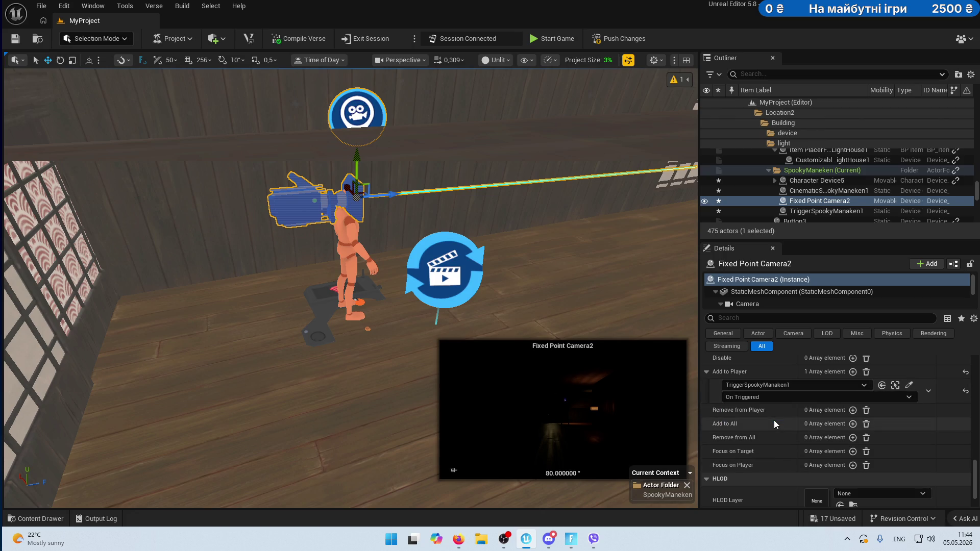
Bind Remove from Player to CinematicSpookyManeken1's On Stopped event and save the project.
click(852, 410)
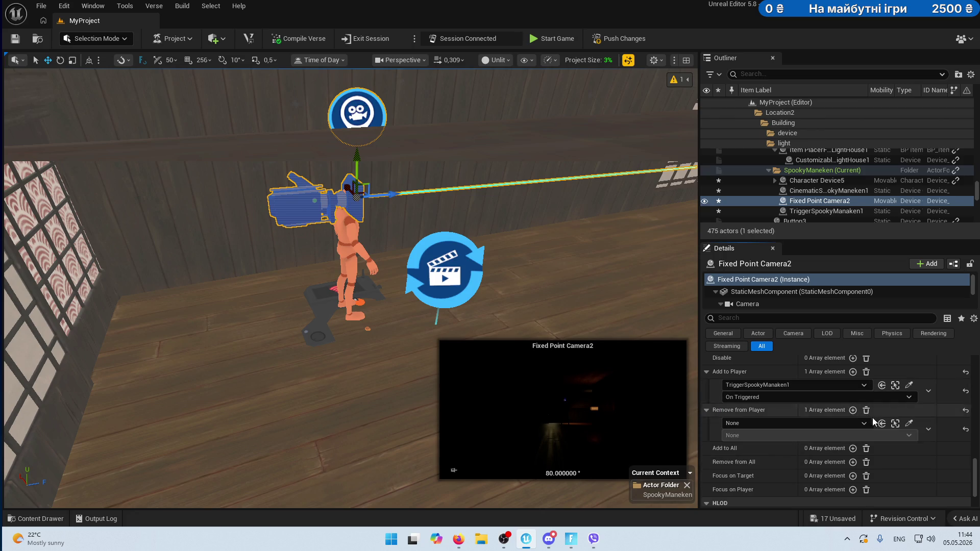
click(909, 423)
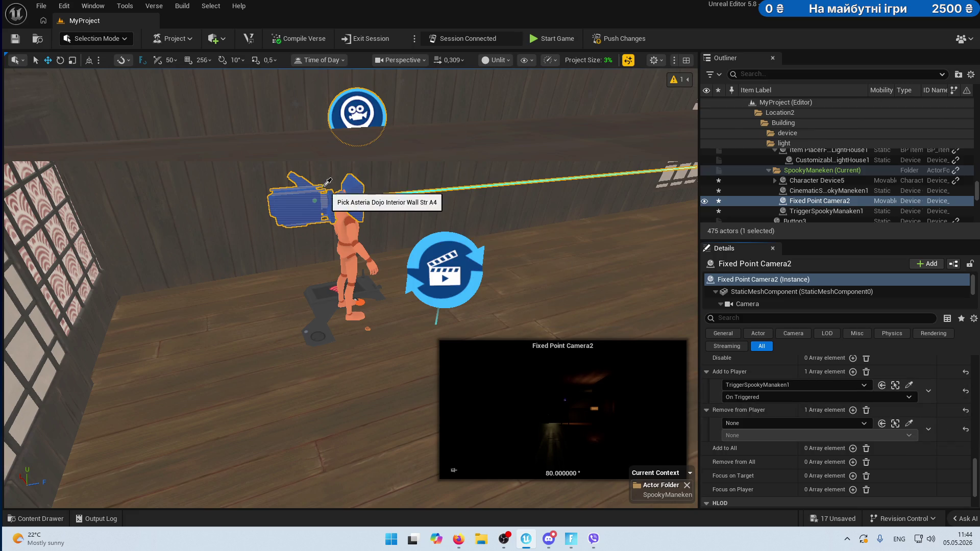
click(452, 260)
click(751, 436)
click(760, 450)
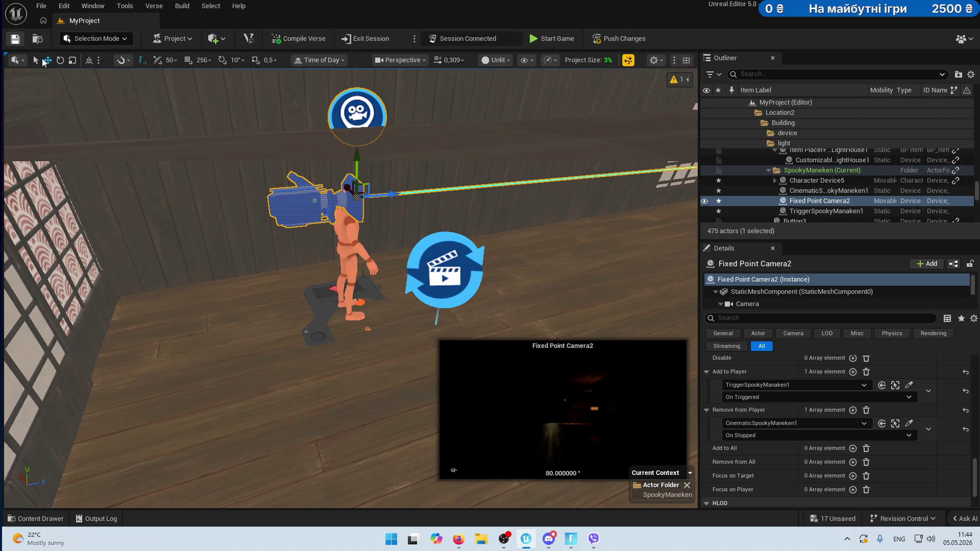
key(ctrl+s)
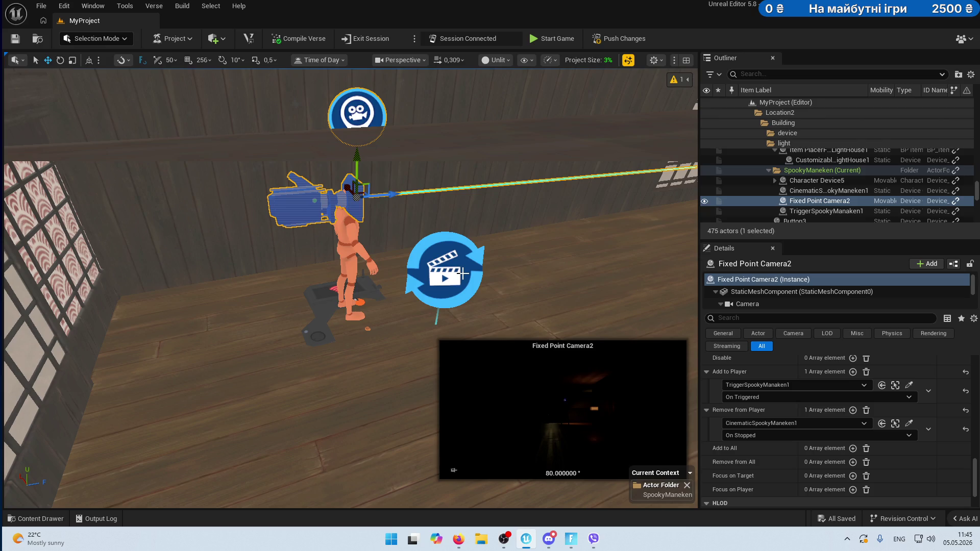
Push the saved changes to the running Fortnite session with Push Changes.
click(618, 39)
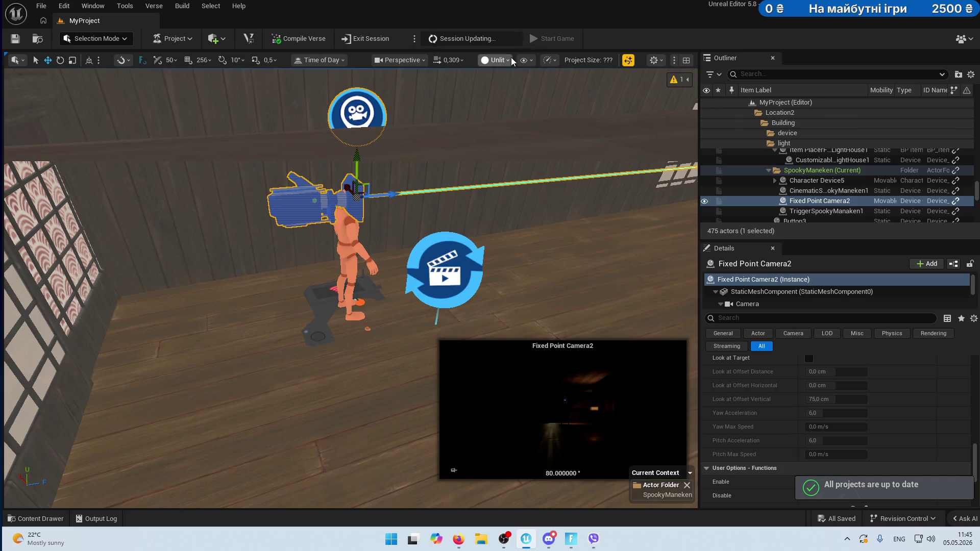
Switch the viewport to Lit and frame Fixed Point Camera2 up close in the view.
click(494, 62)
click(506, 99)
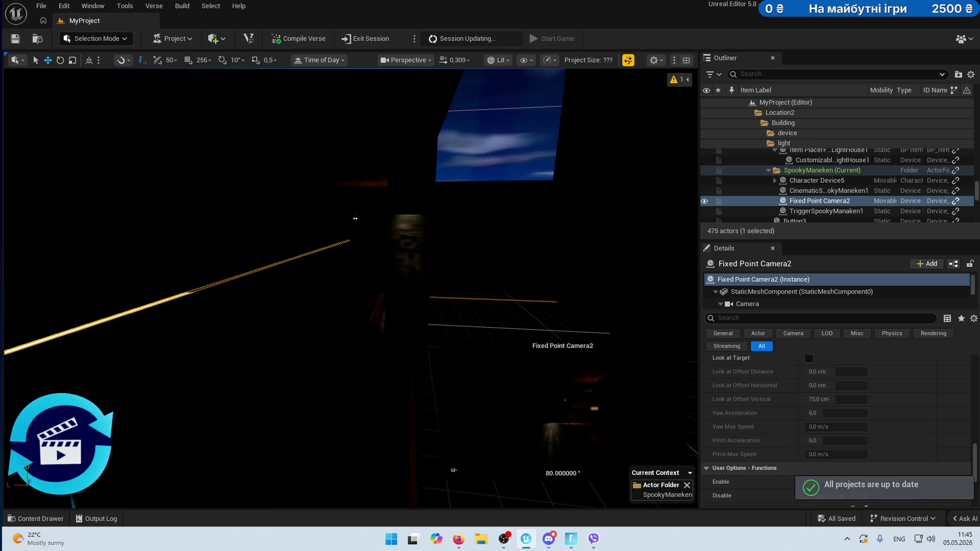
key(f)
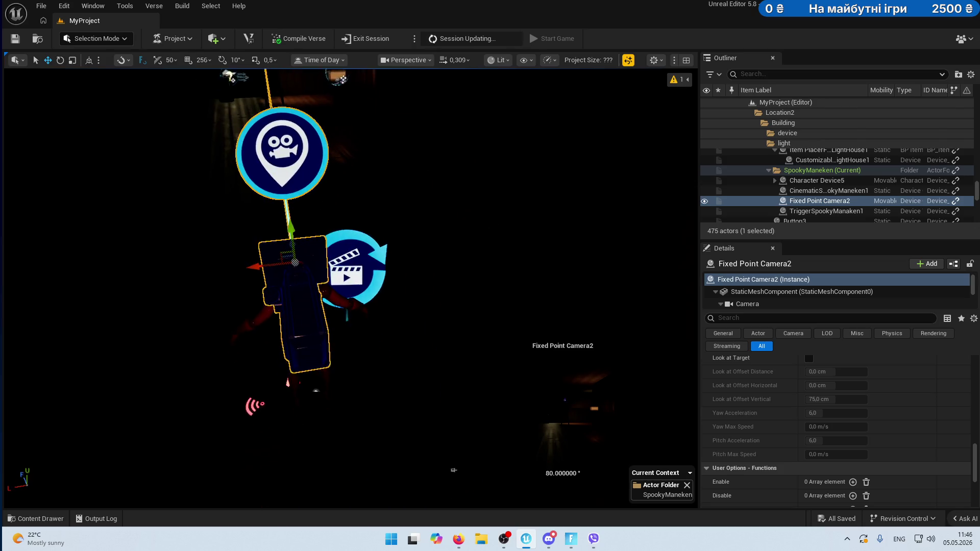
right_click(298, 191)
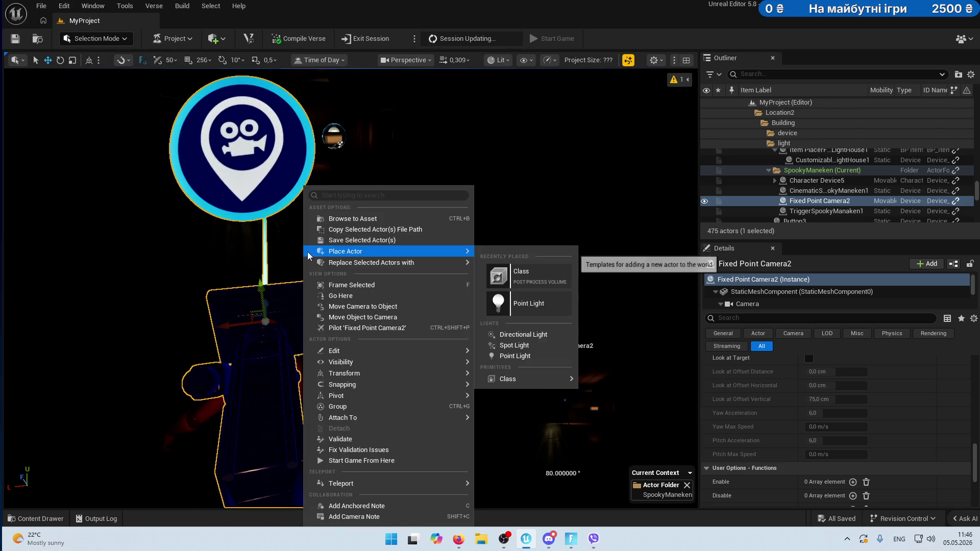
click(545, 4)
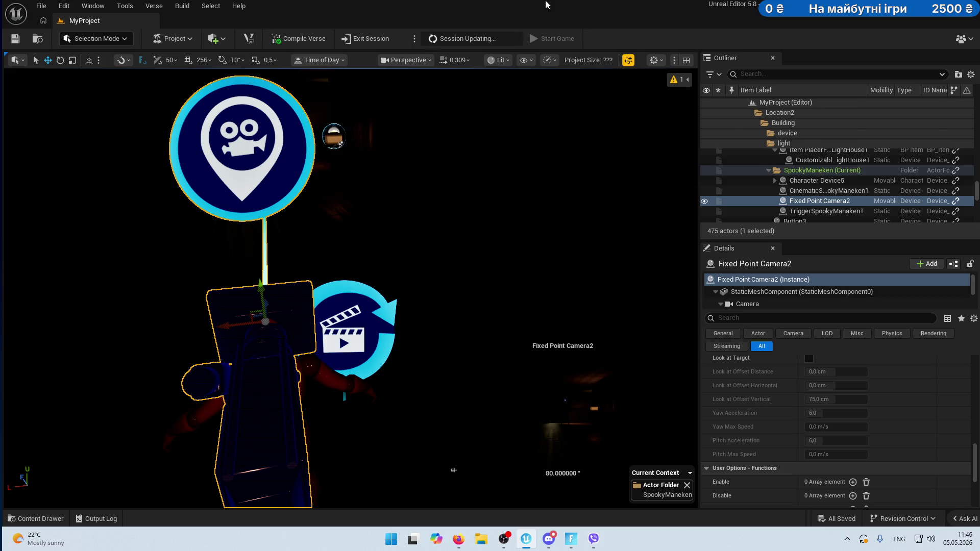
Scroll through Fixed Point Camera2's Details panel toward its General settings.
scroll(893, 415, up, 3)
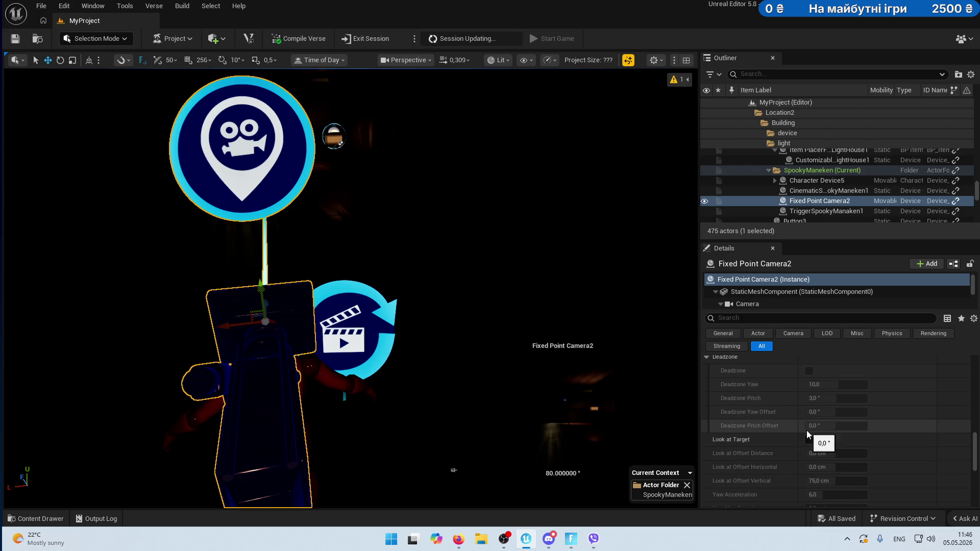
scroll(803, 436, down, 10)
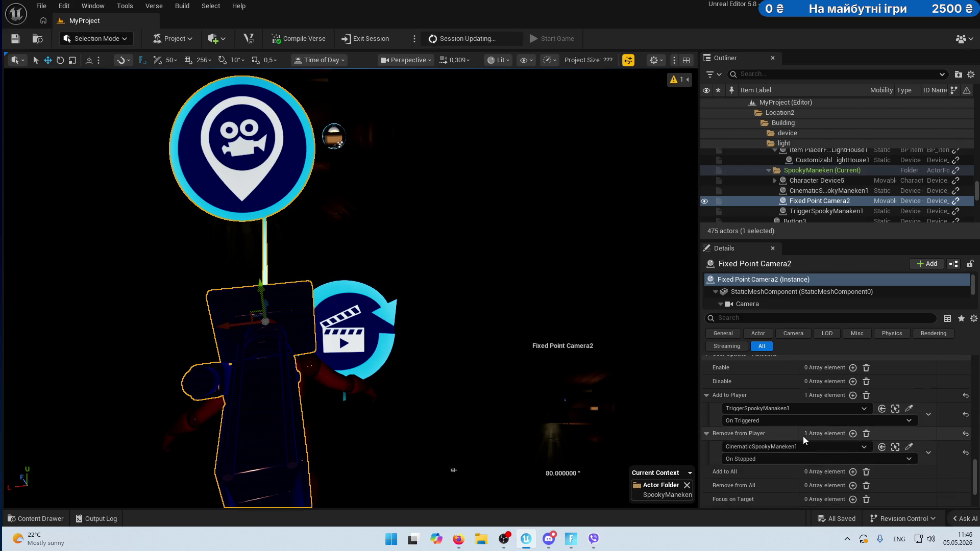
scroll(803, 436, up, 8)
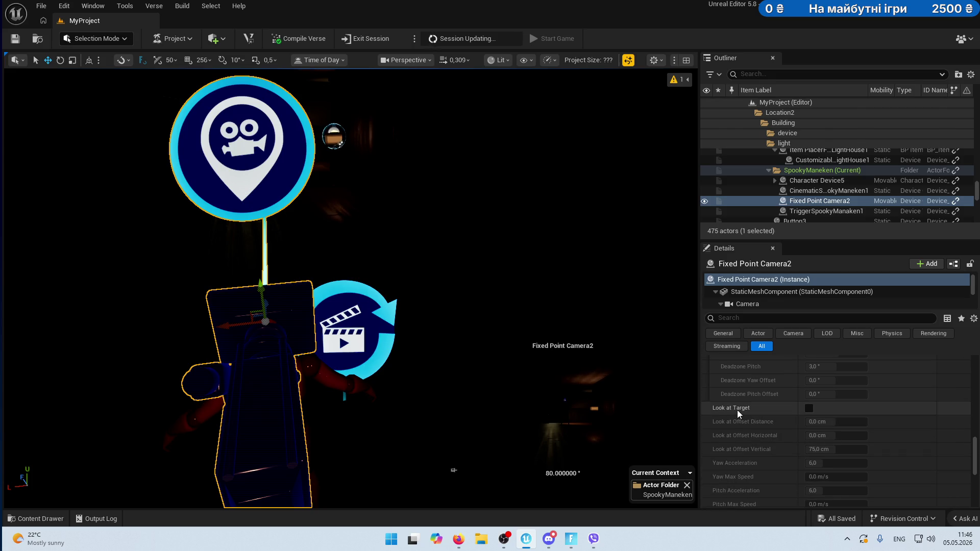
mouse_move(737, 409)
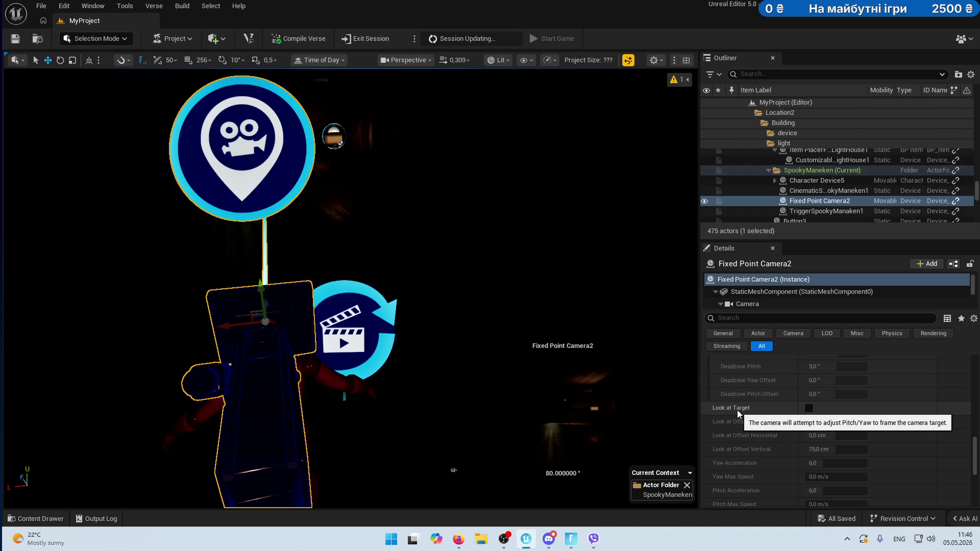
scroll(737, 410, up, 2)
scroll(737, 409, up, 3)
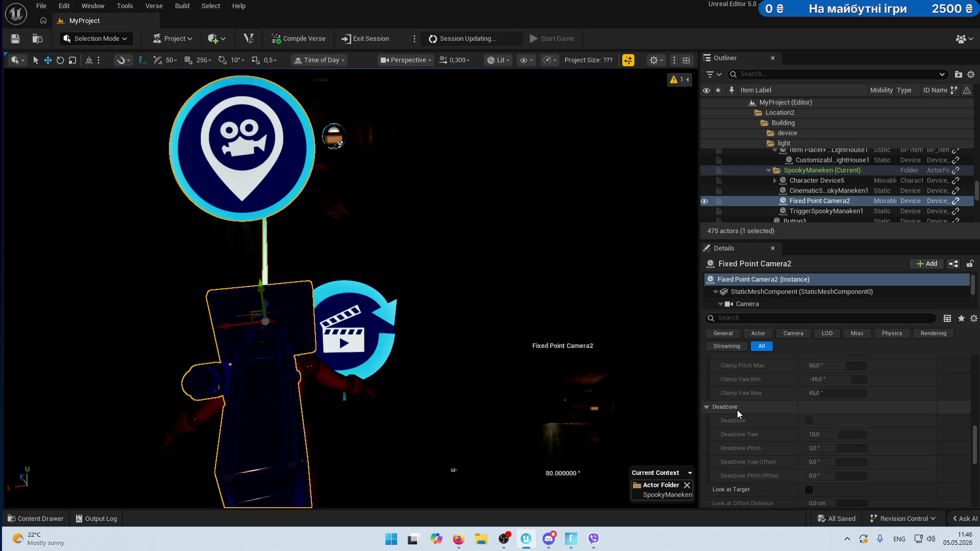
scroll(736, 409, up, 2)
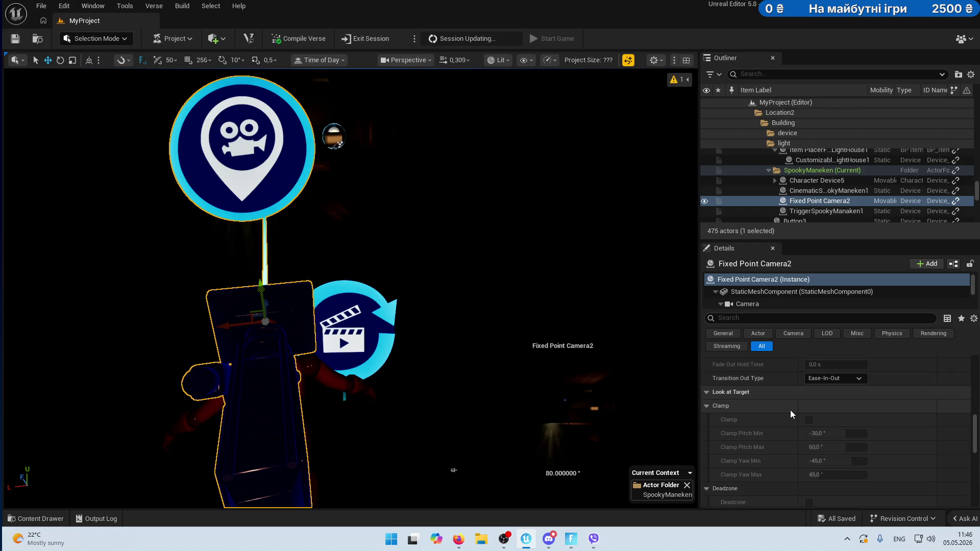
scroll(790, 409, up, 5)
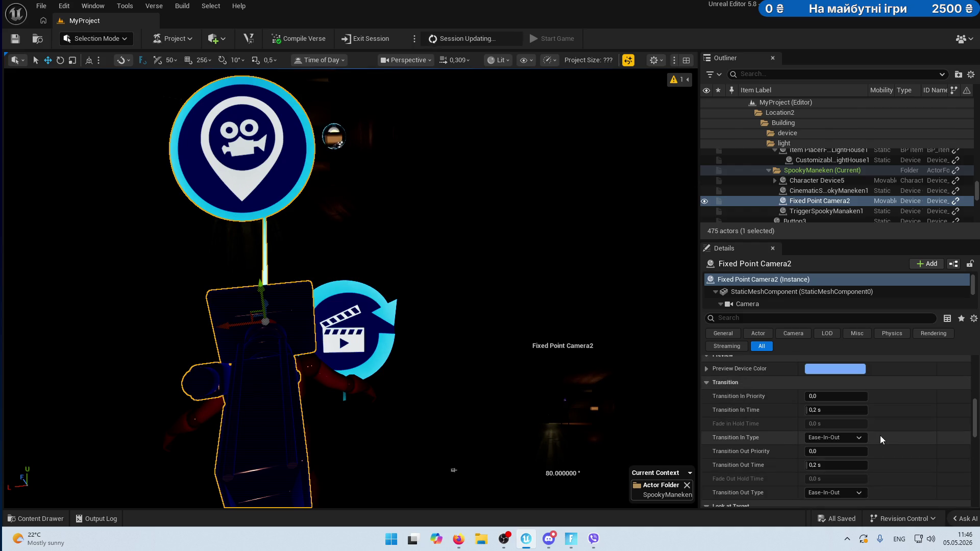
scroll(880, 435, up, 1)
scroll(879, 435, up, 1)
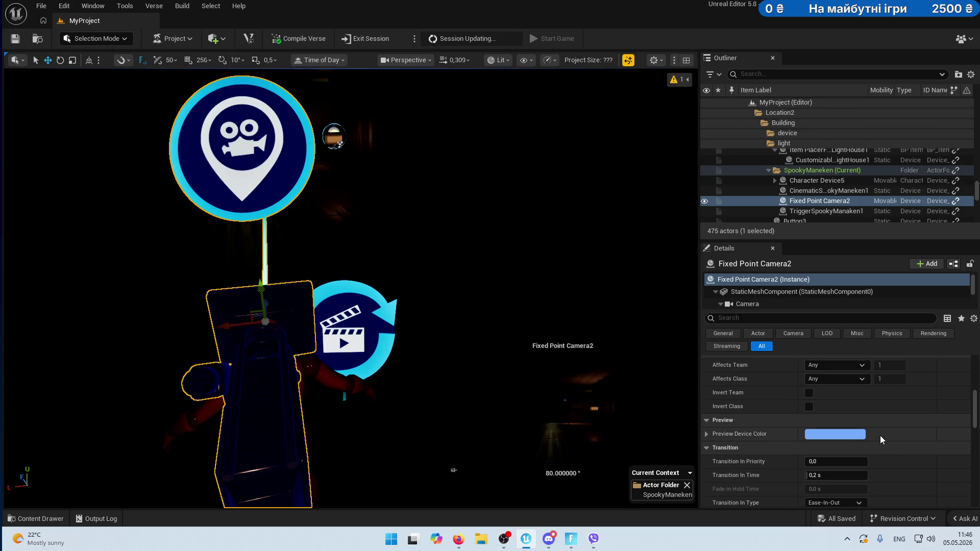
scroll(880, 435, up, 1)
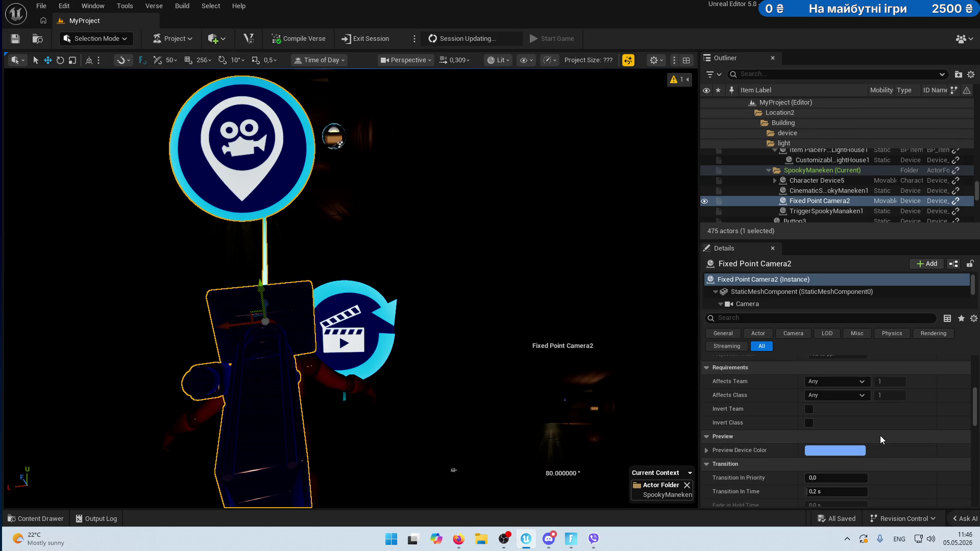
Check the preview device colour settings and leave the projection mode on Perspective.
click(708, 451)
click(708, 451)
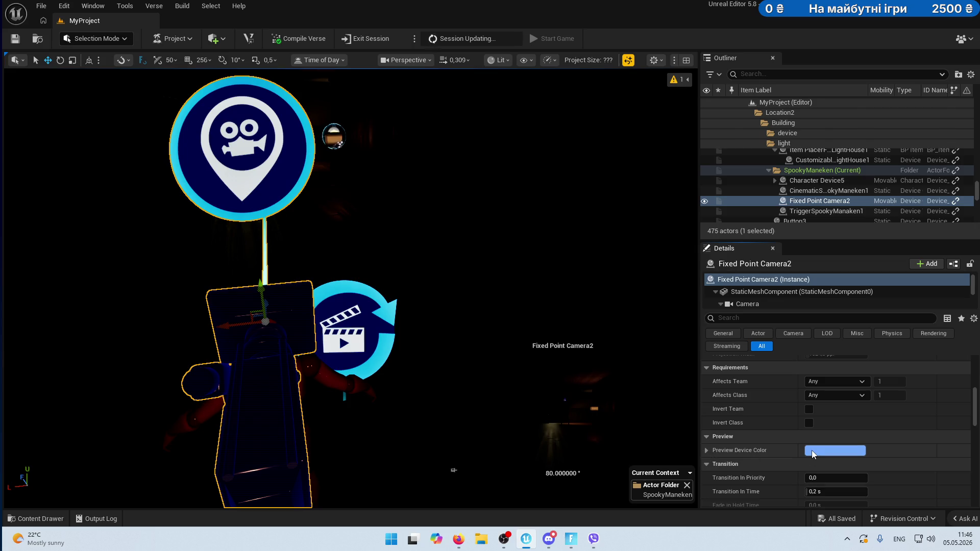
scroll(843, 427, up, 2)
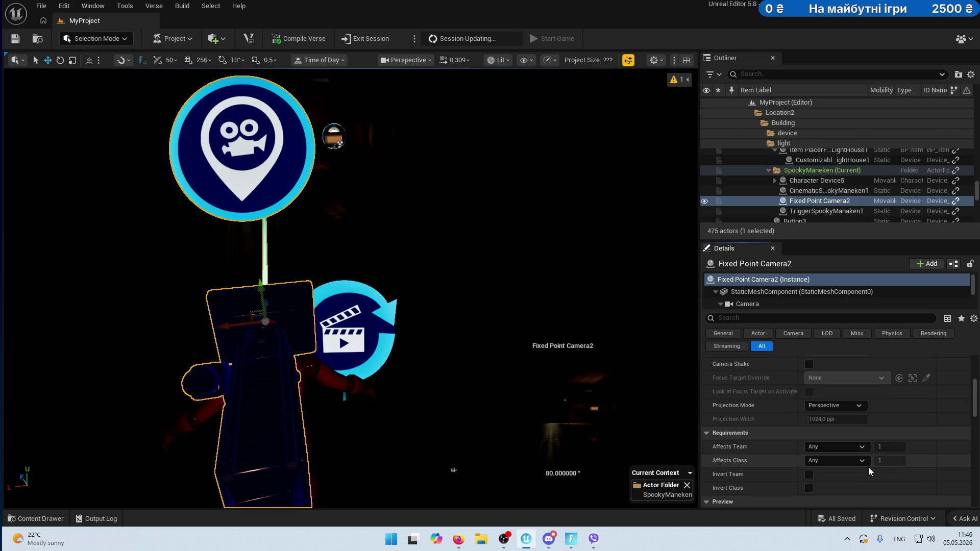
scroll(868, 467, up, 1)
click(863, 438)
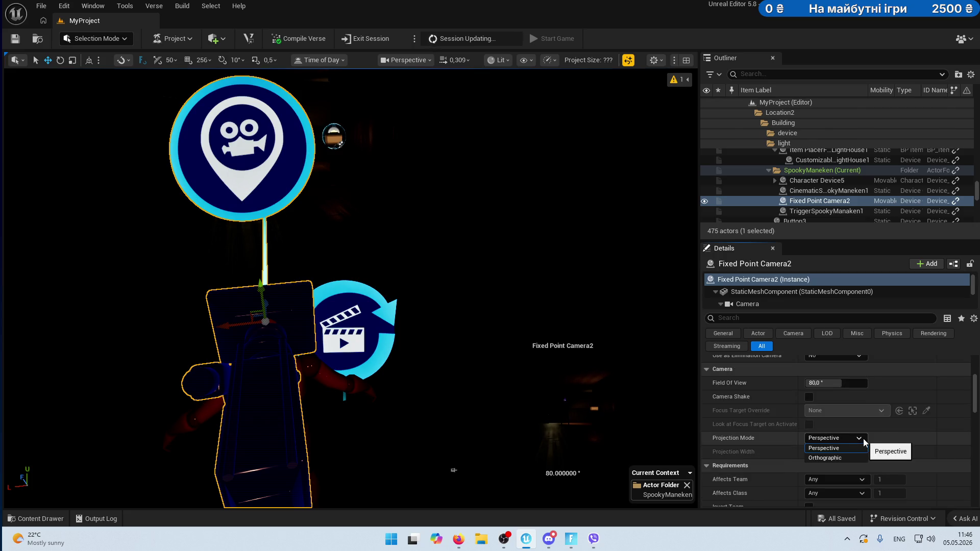
click(863, 439)
Untick Add to Players on Start for Fixed Point Camera2.
scroll(930, 457, up, 2)
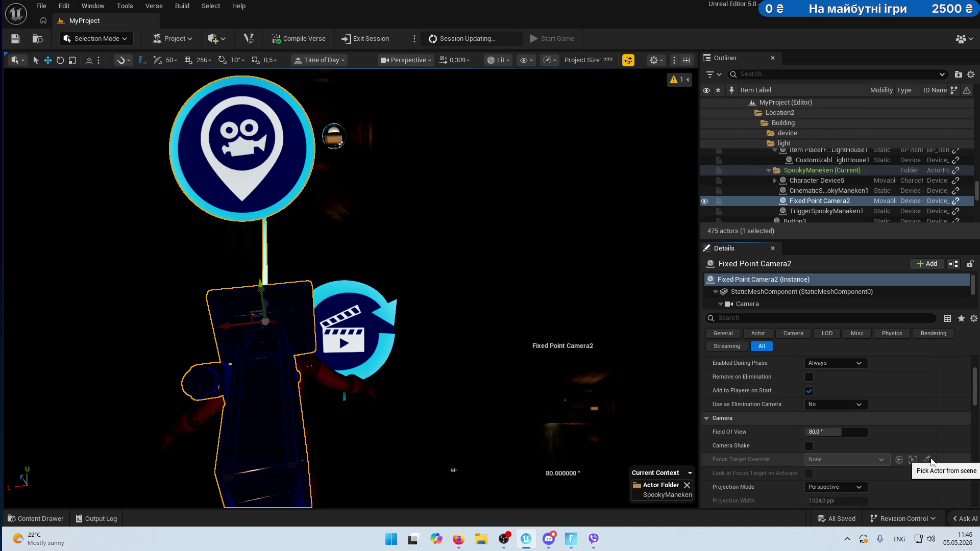
scroll(930, 461, up, 1)
scroll(930, 461, up, 1)
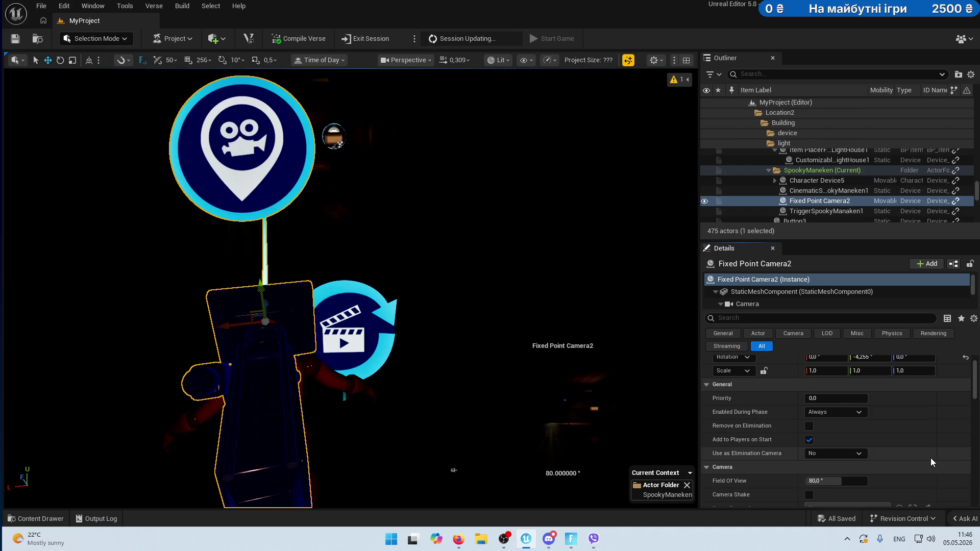
click(808, 439)
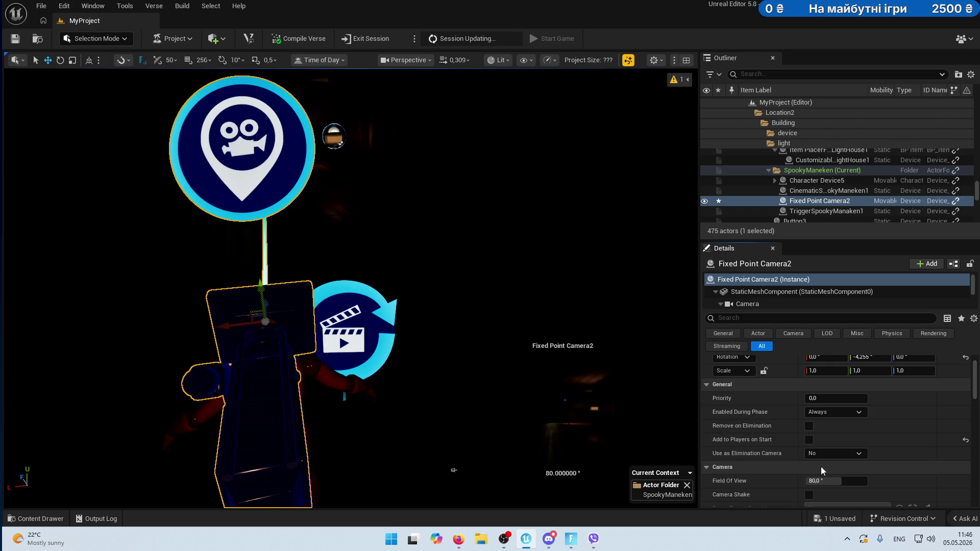
scroll(870, 431, down, 3)
scroll(871, 431, down, 5)
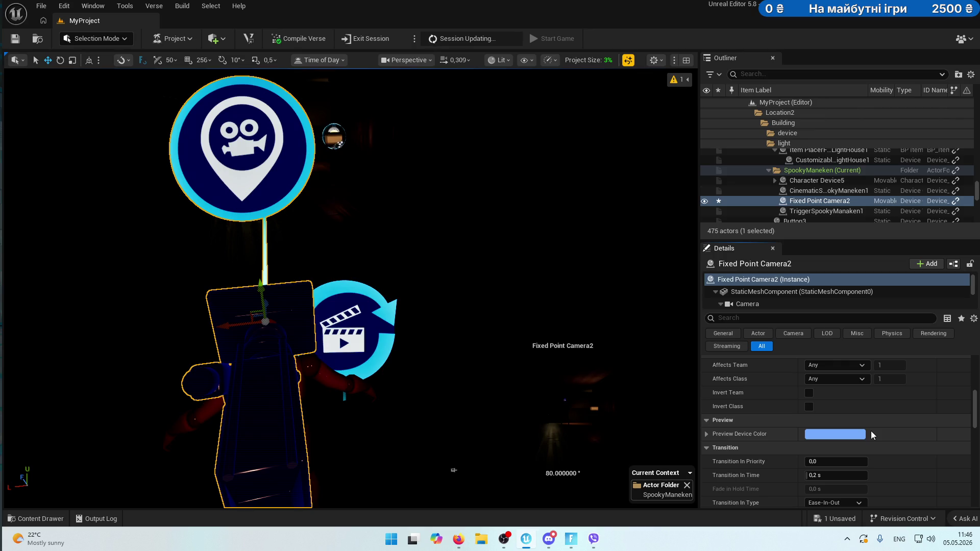
scroll(870, 430, down, 2)
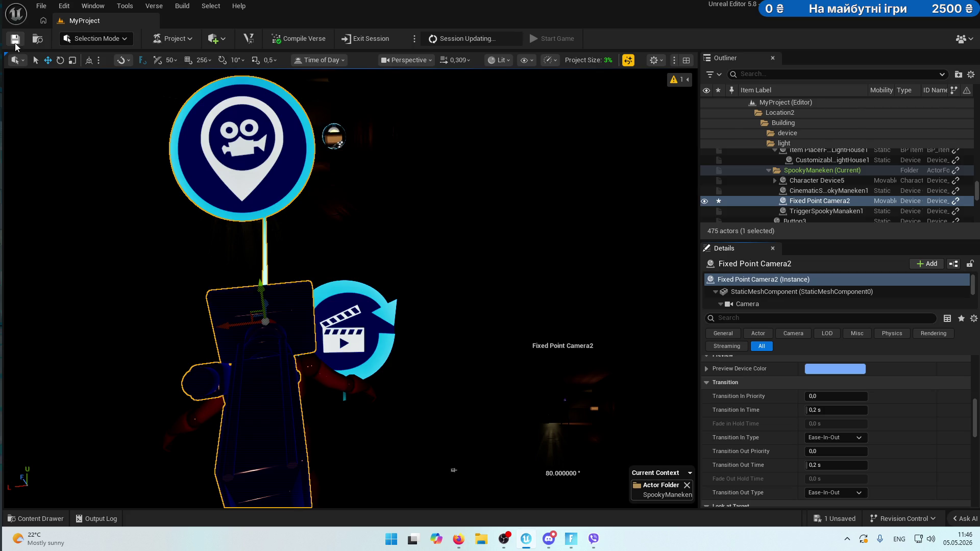
Save the level, wake Fortnite from sleep mode, then save all again and open the Content Browser.
key(ctrl+s)
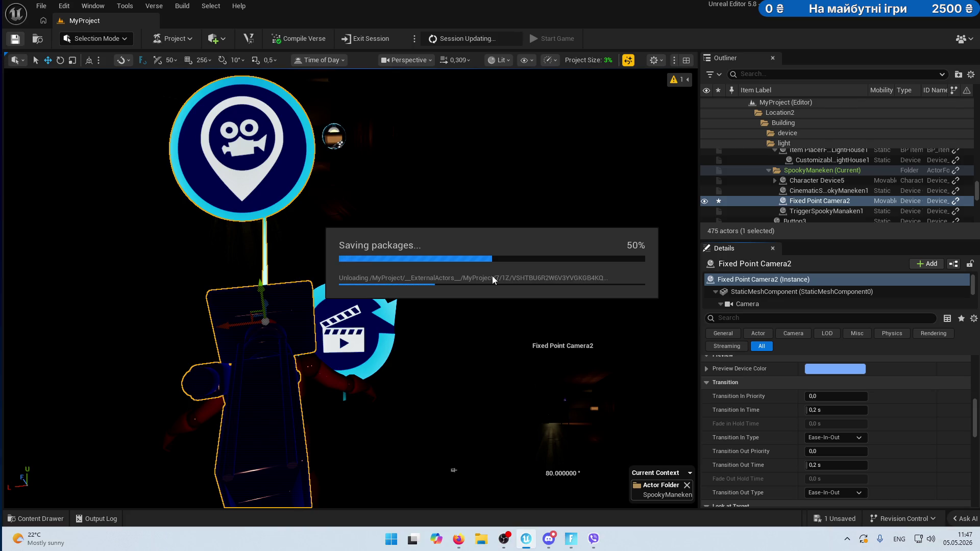
key(alt+Tab)
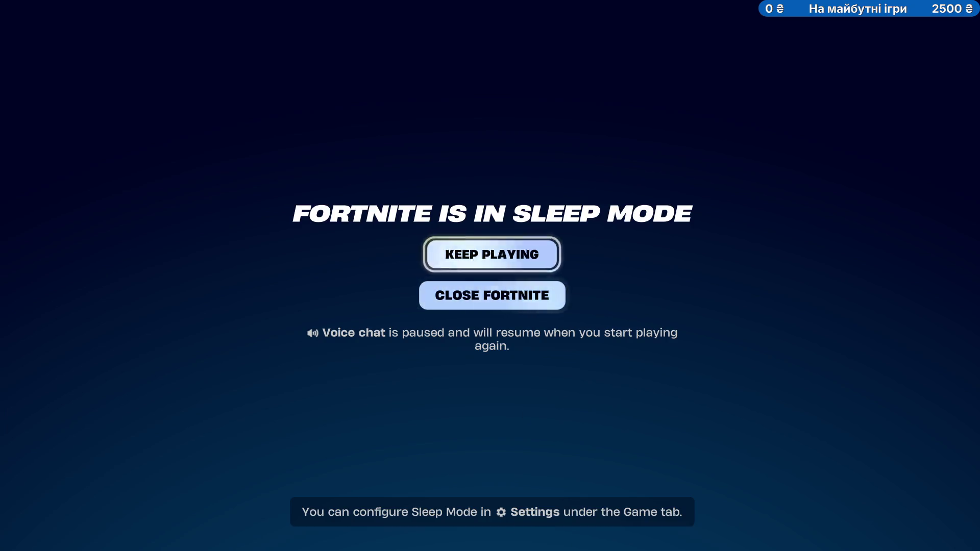
click(489, 254)
key(alt+Tab)
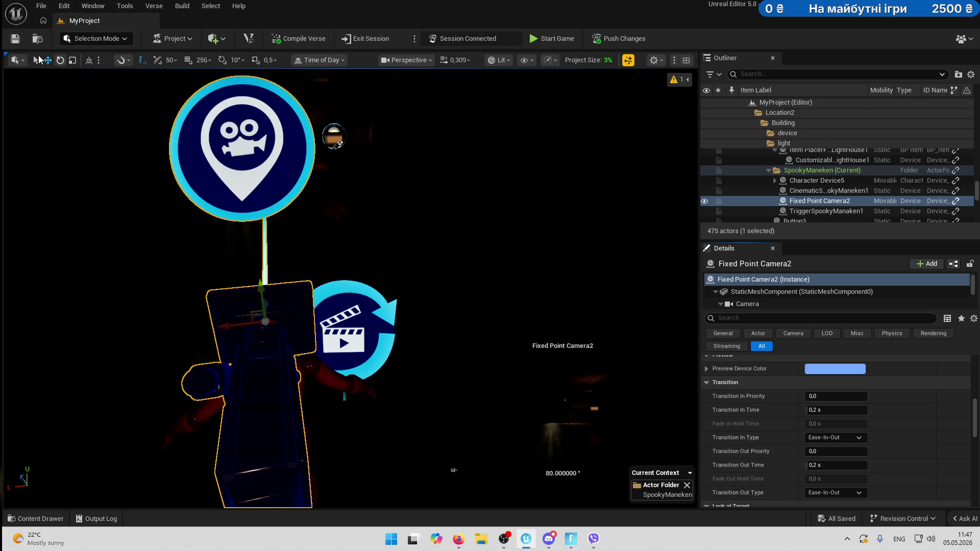
click(539, 40)
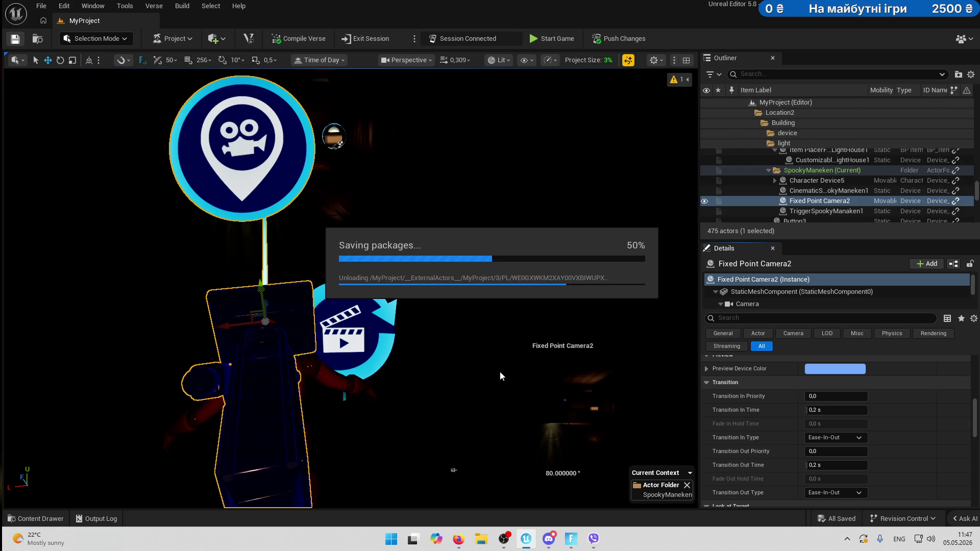
click(46, 519)
scroll(60, 430, down, 1)
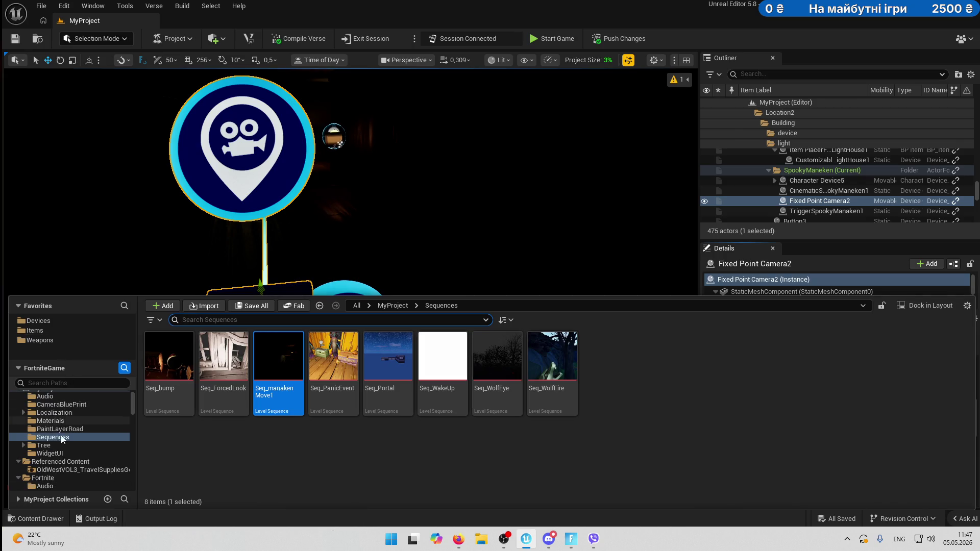
click(63, 470)
click(169, 368)
mouse_move(227, 368)
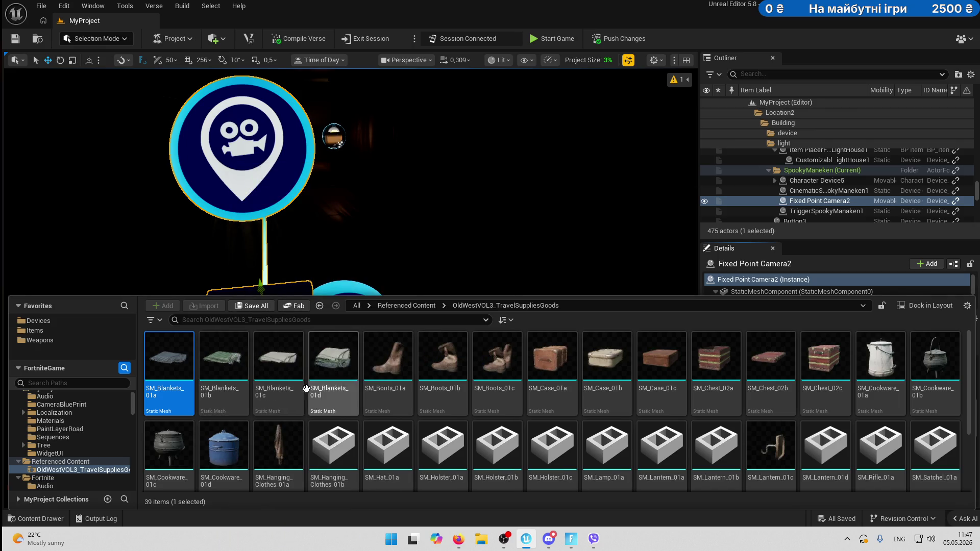
right_click(164, 359)
key(Escape)
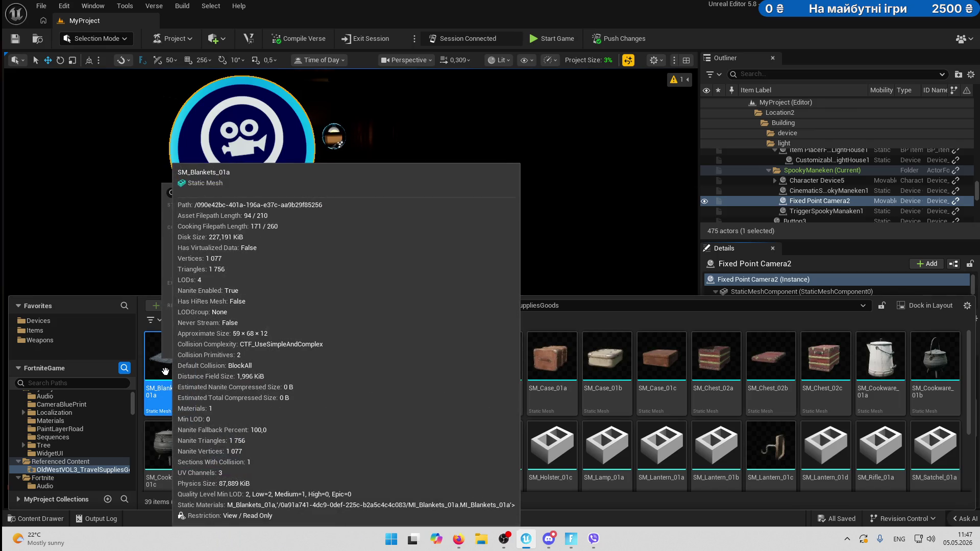
click(217, 372)
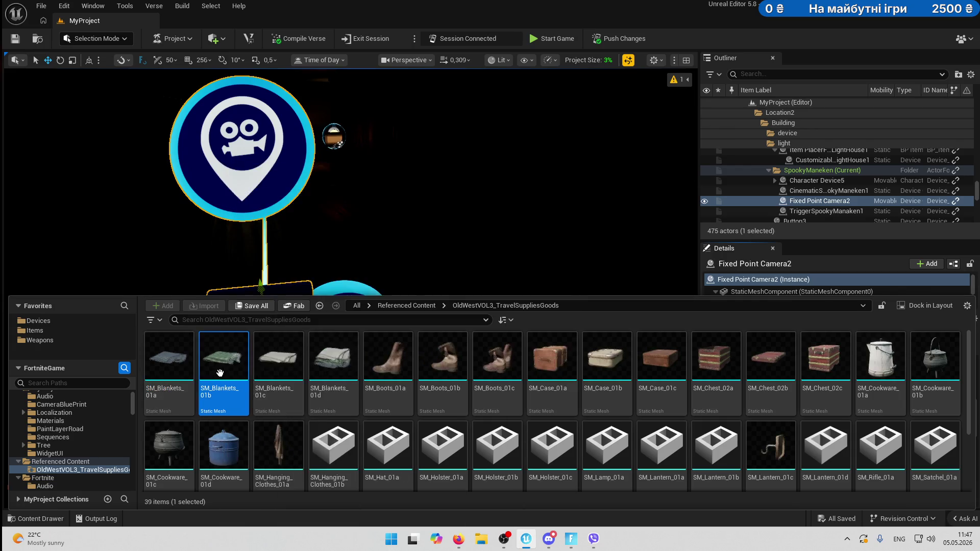
right_click(74, 469)
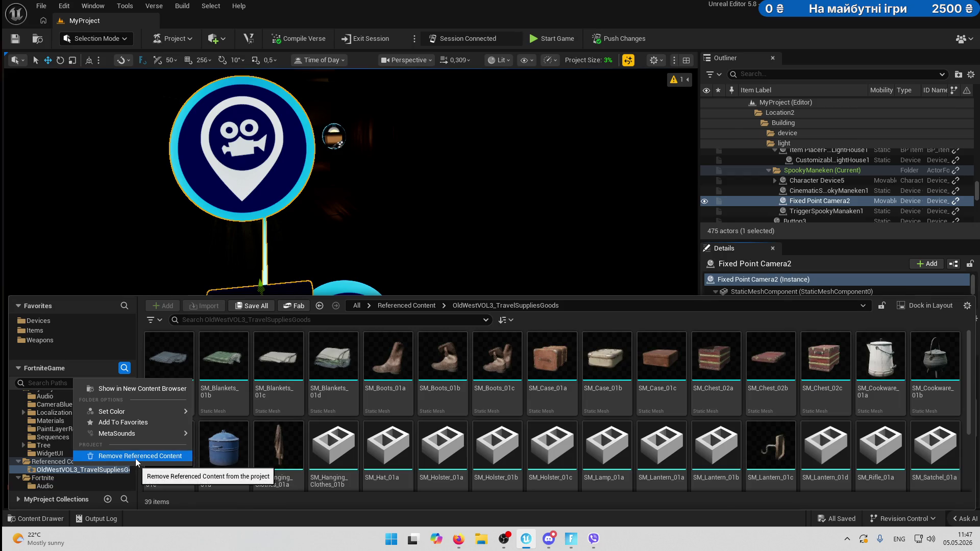
click(495, 372)
right_click(494, 364)
mouse_move(608, 275)
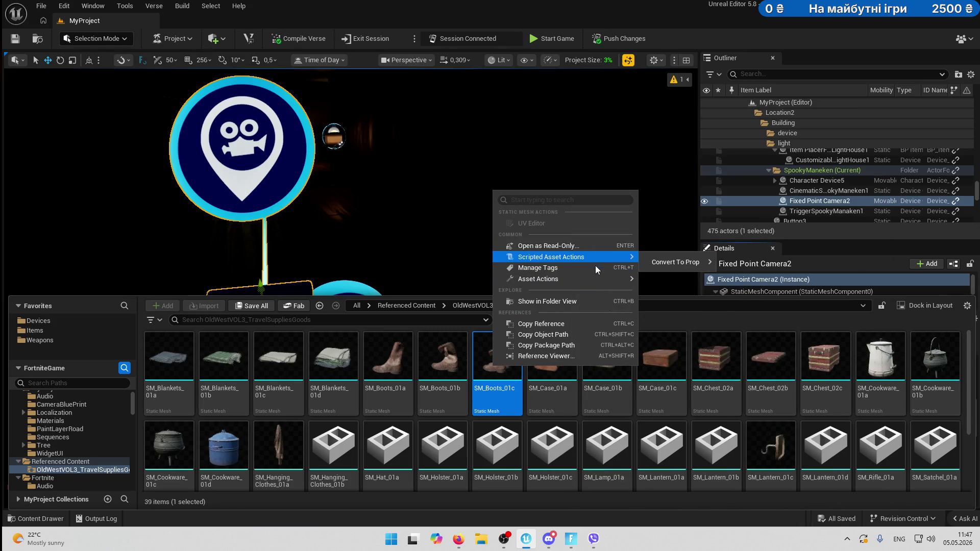
click(439, 257)
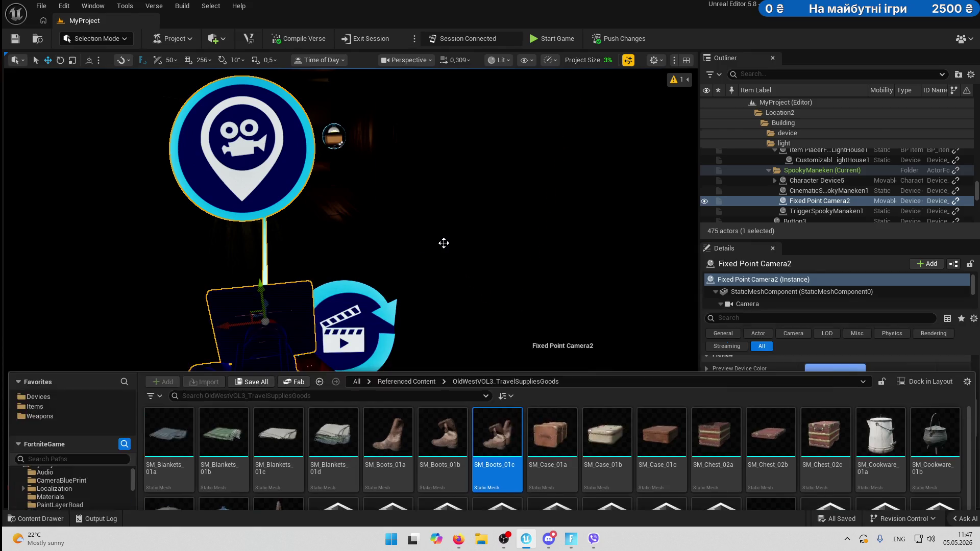
click(441, 242)
Connect to revision control using Unreal Revision Control as the provider and accept the settings.
click(894, 519)
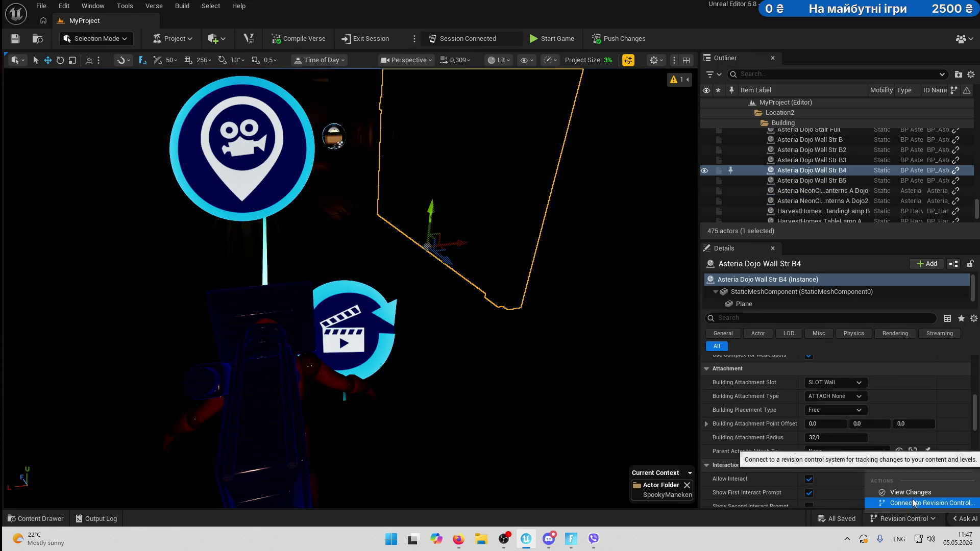
click(906, 503)
click(525, 241)
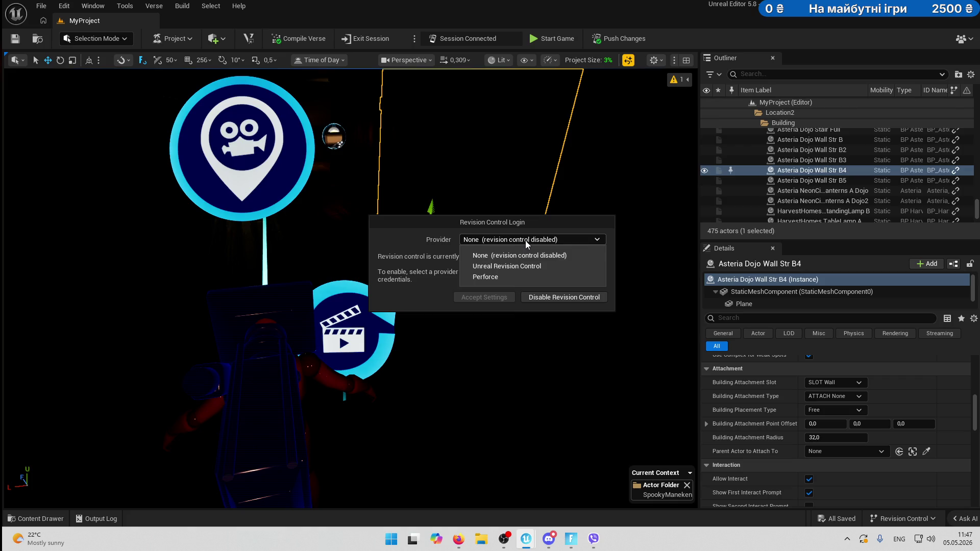
click(522, 289)
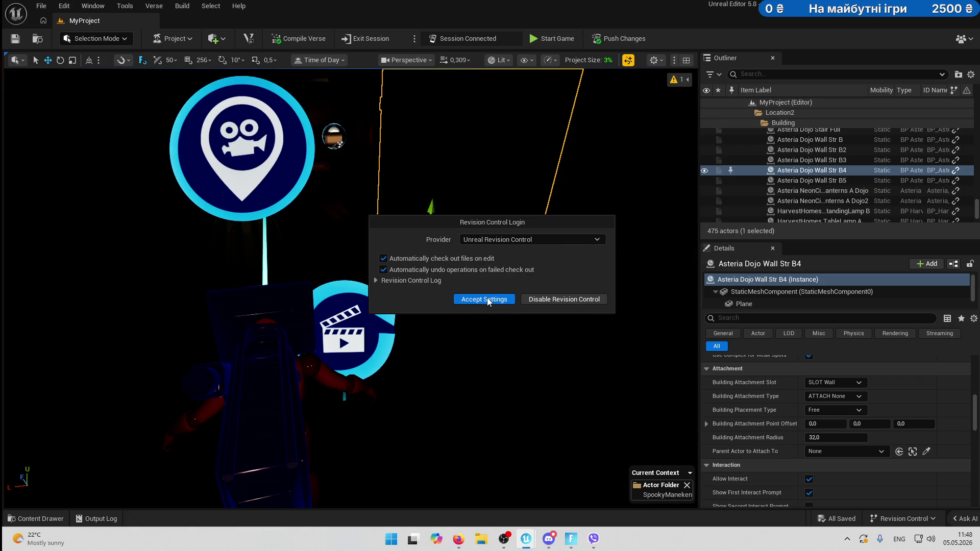
click(486, 298)
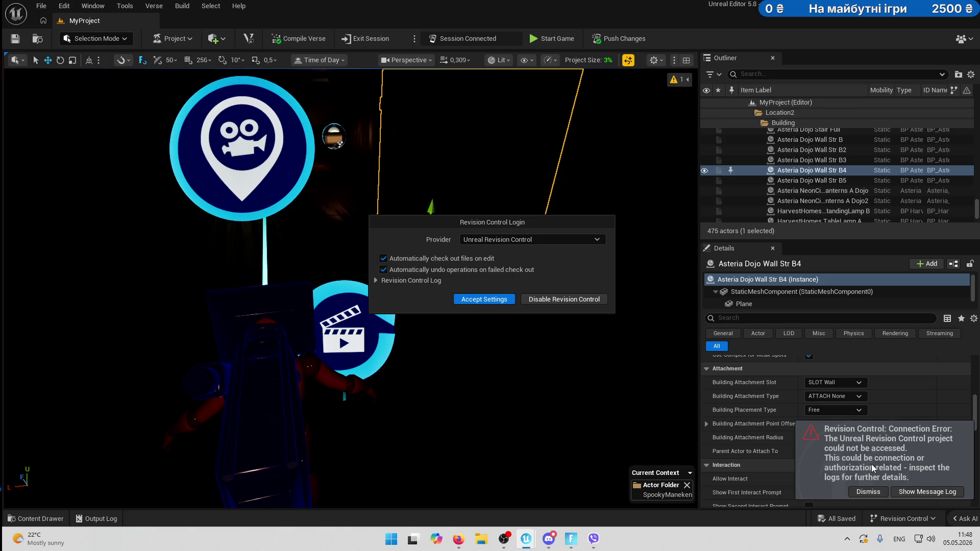
Dismiss the connection error, retry the settings, then disable revision control for now.
click(868, 491)
click(471, 301)
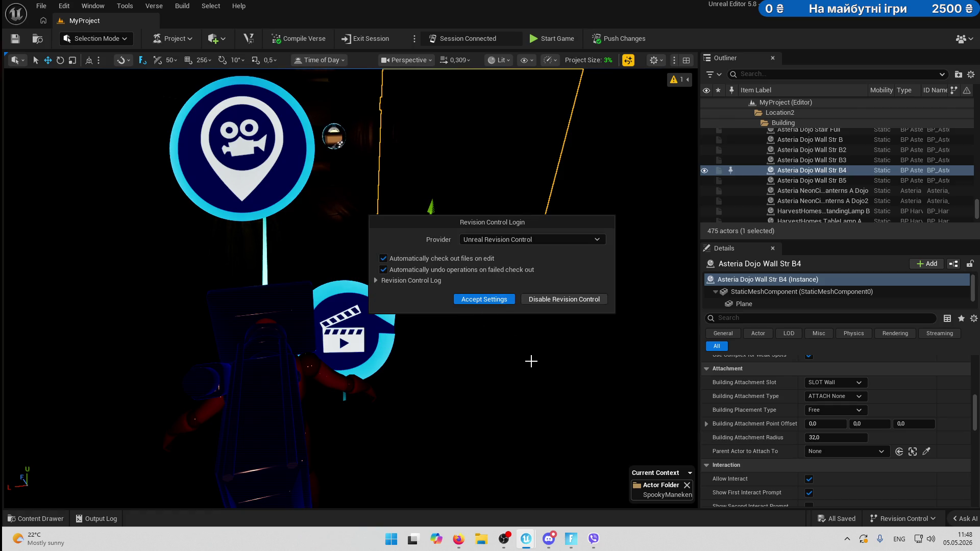
click(580, 301)
click(561, 289)
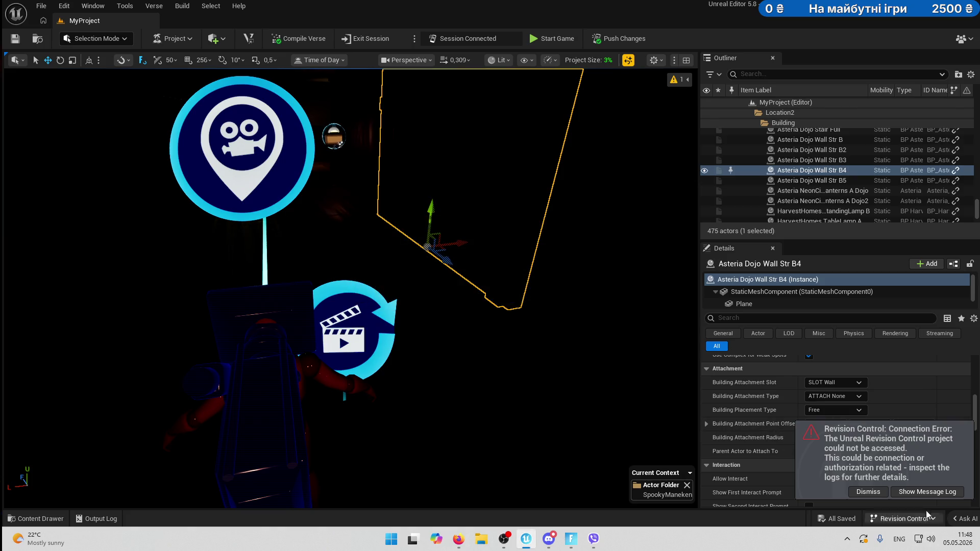
click(909, 494)
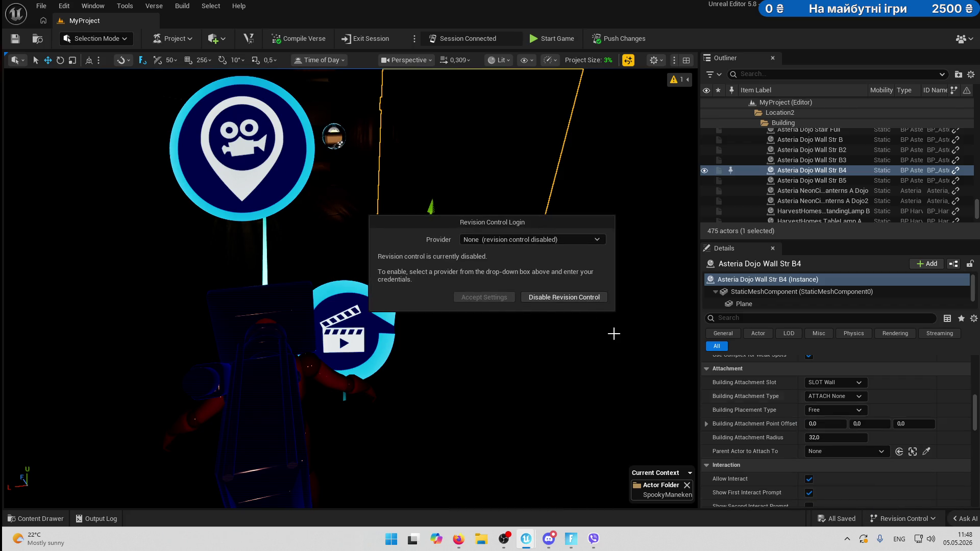
Reselect Unreal Revision Control, accept the settings to reconnect, and begin checking in changes.
click(509, 240)
click(506, 267)
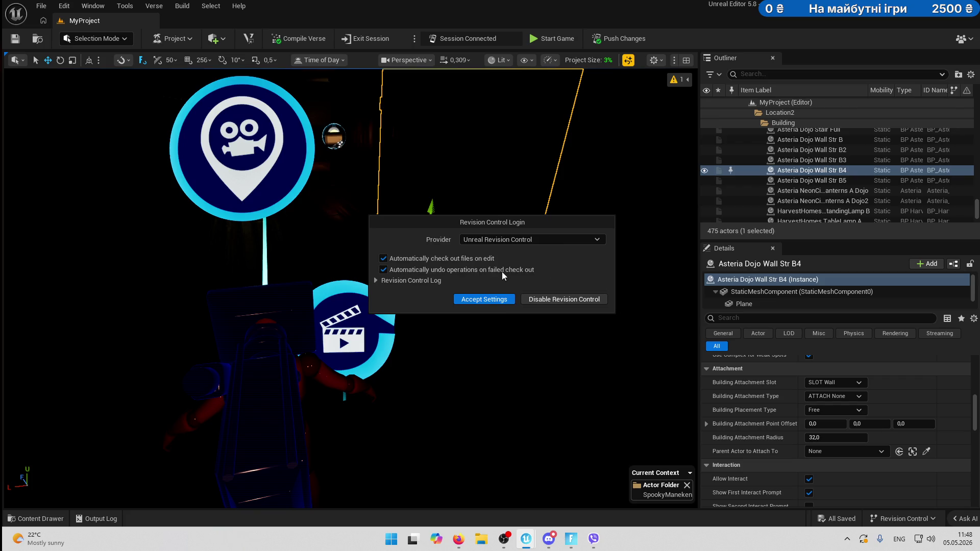
click(484, 299)
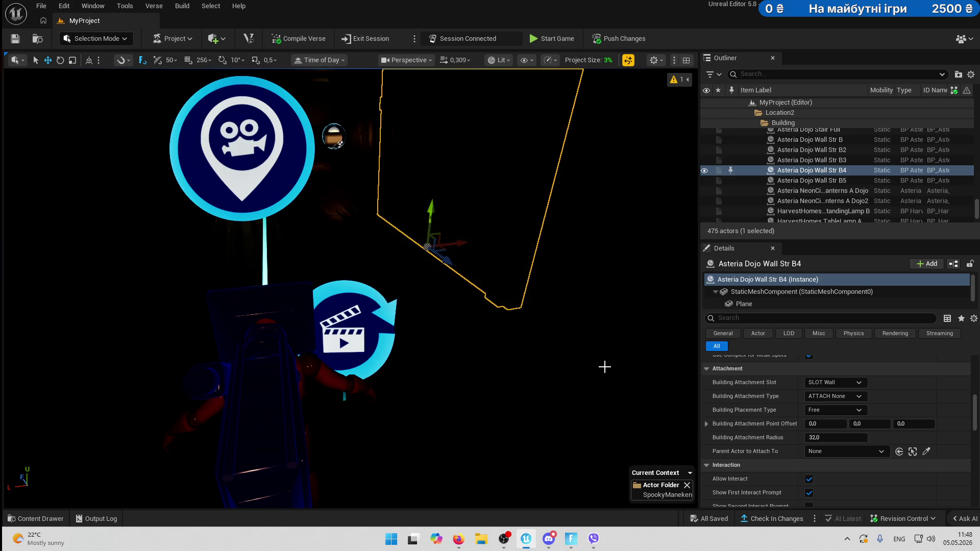
click(767, 525)
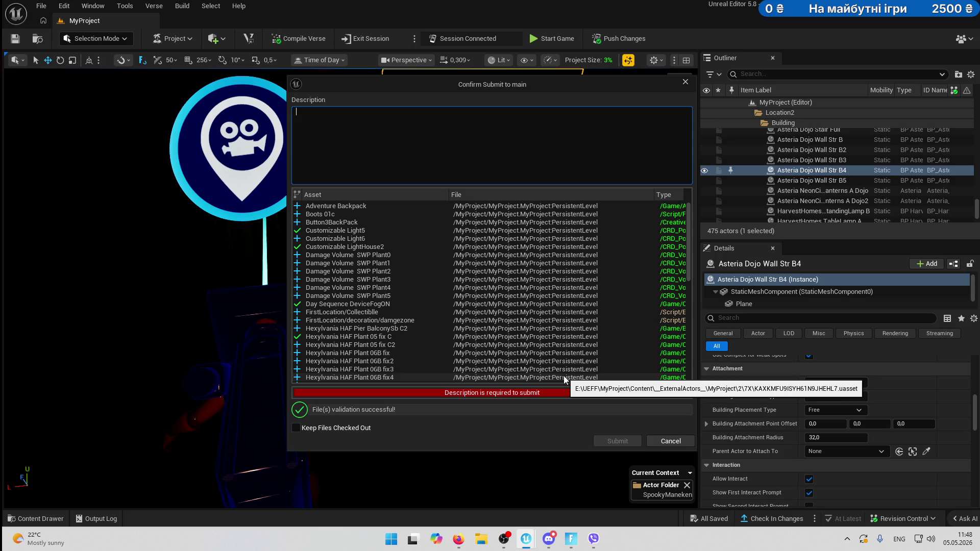
Submit the pending changes with the description '05/05 11%48'.
text(05/05 )
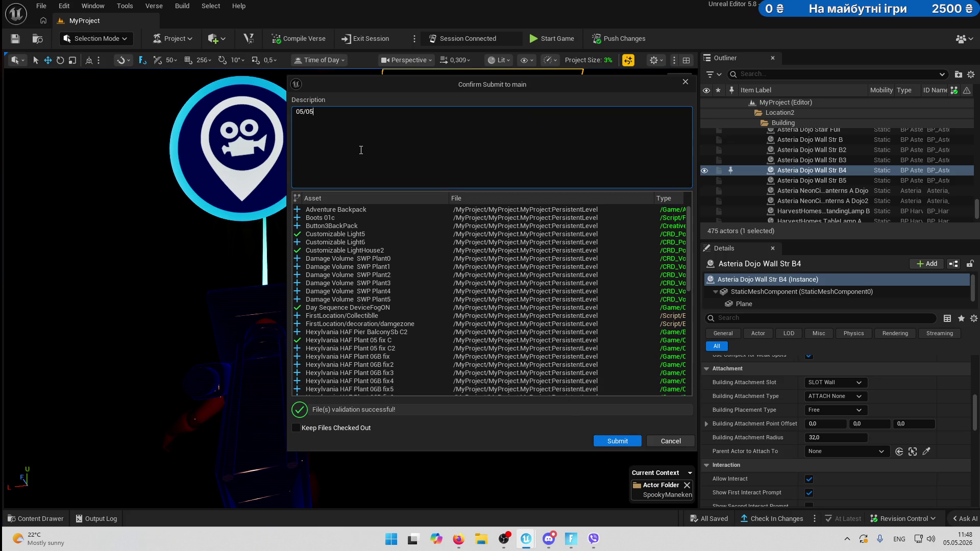
text(11%48)
click(618, 441)
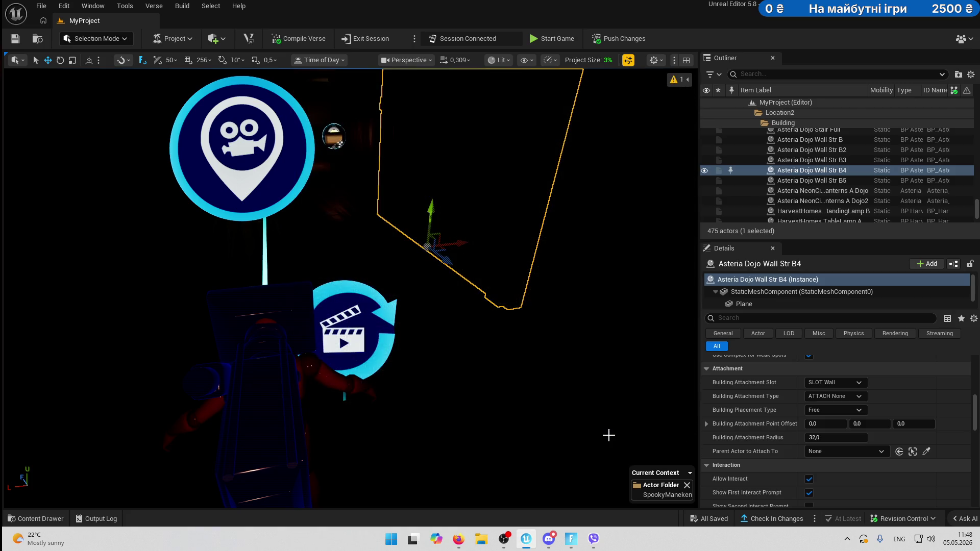
click(458, 539)
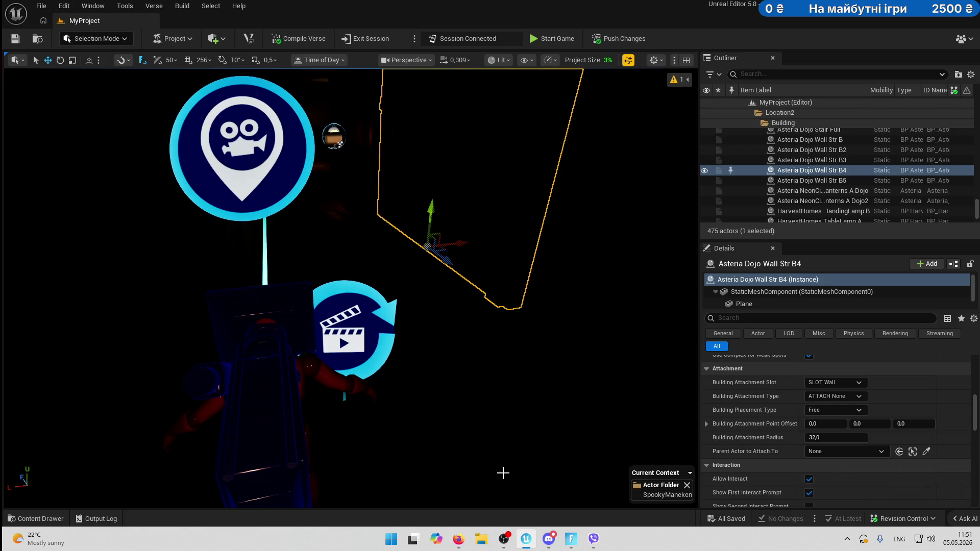
mouse_move(575, 544)
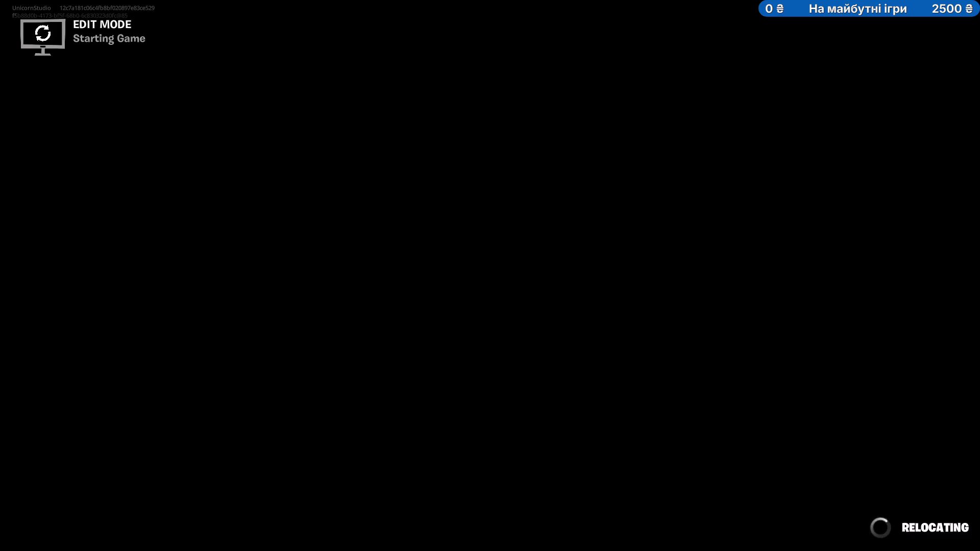
Return from the Fortnite client to the editor once the game starts.
key(alt+Tab)
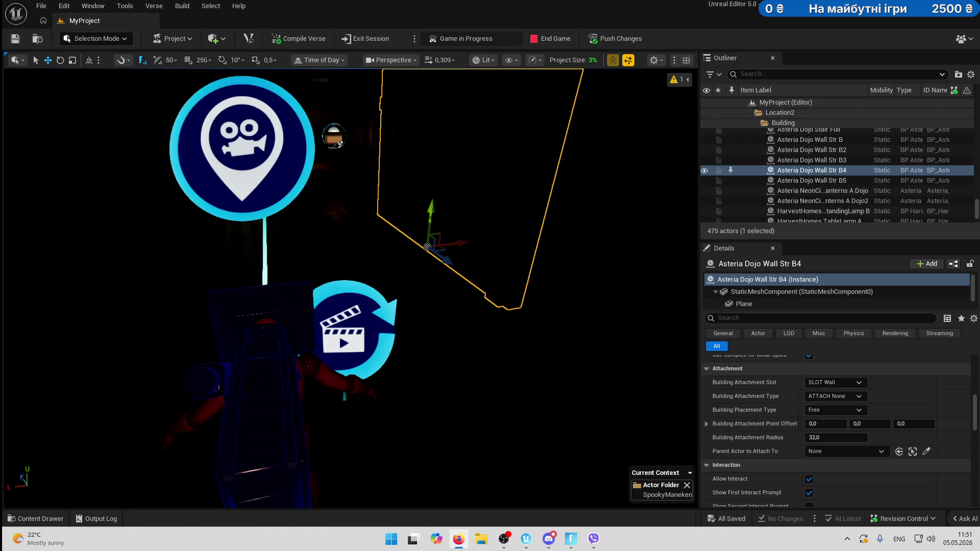
Playtest with fog kept on and the flashlight equipped (1), walking to the shoji door, then return.
click(571, 538)
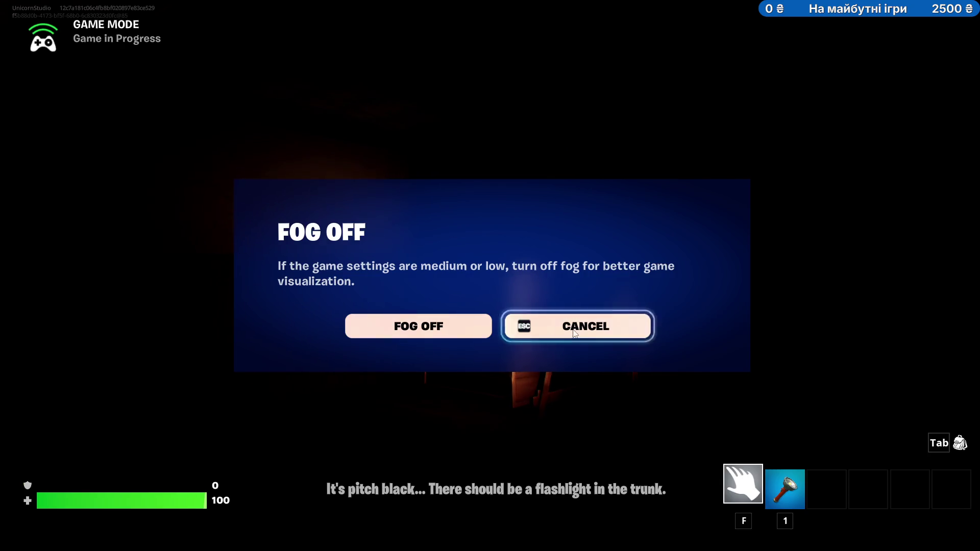
click(577, 331)
key(1)
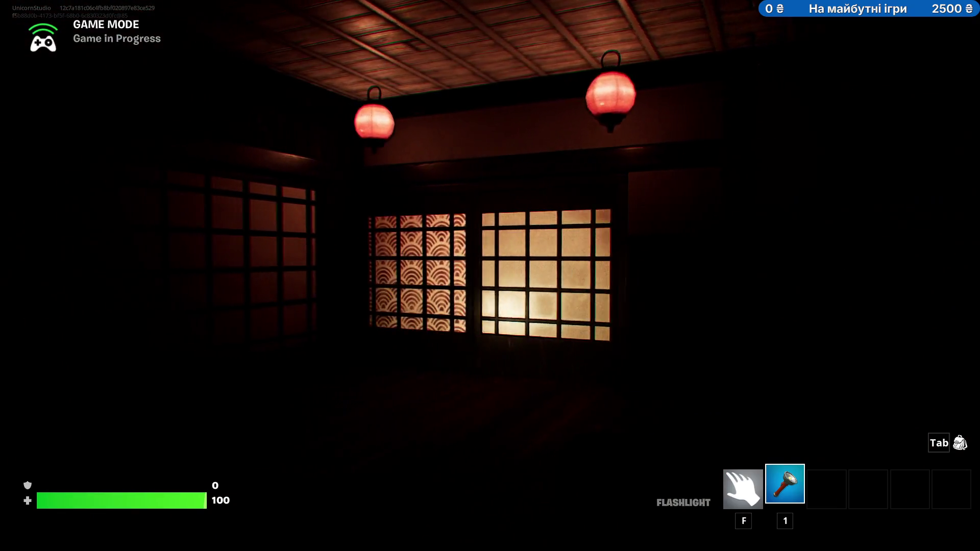
key(w)
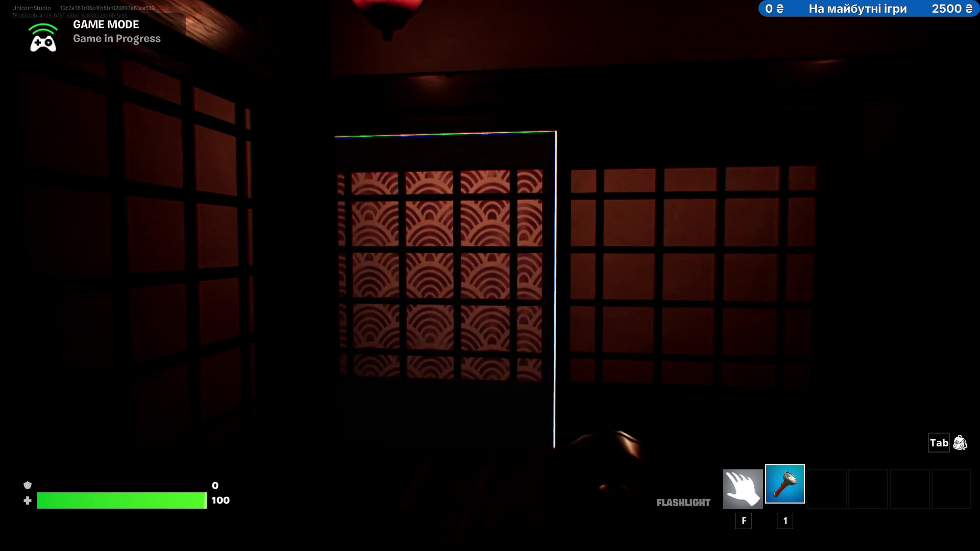
key(w)
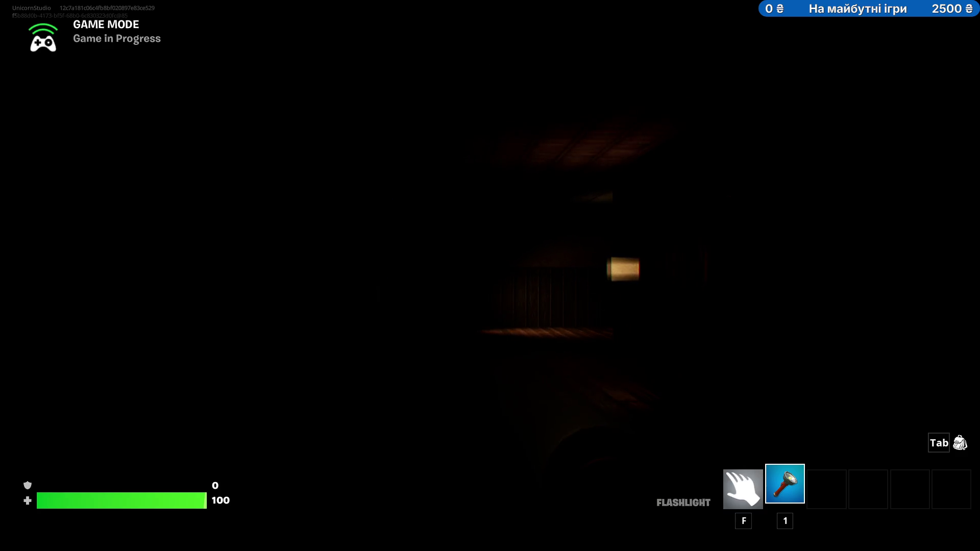
key(Tab)
key(Tab)
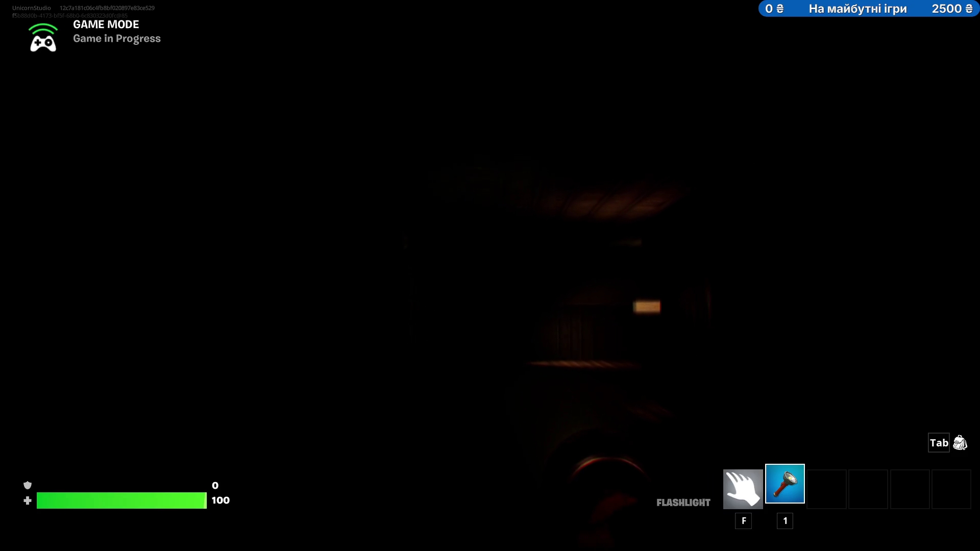
key(alt+Tab)
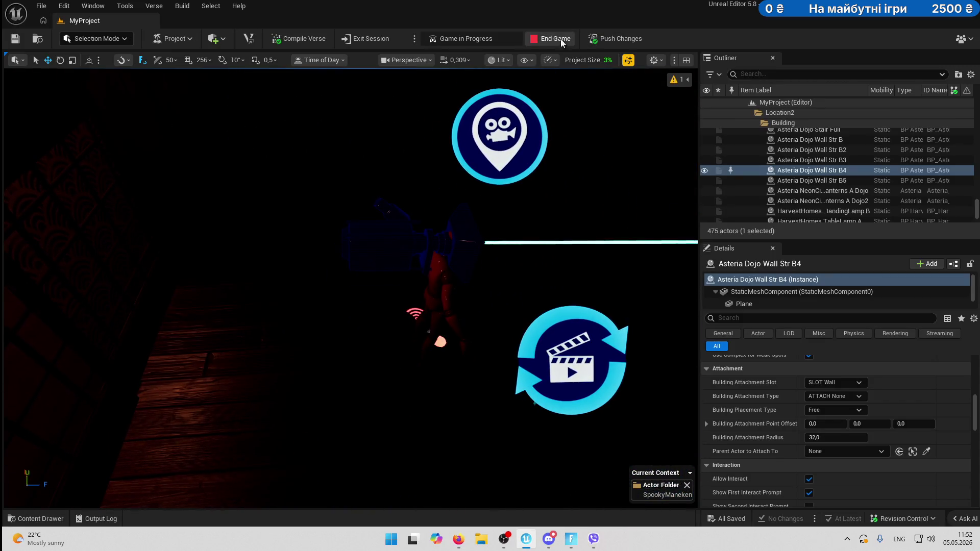
Show the viewport Unlit, shift the trigger device left across the floor, and save the level.
click(509, 62)
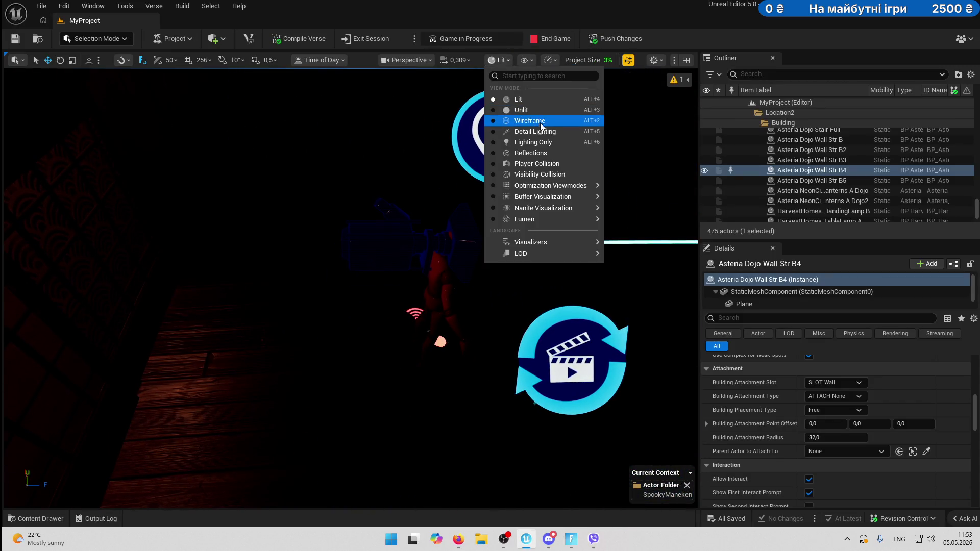
click(521, 109)
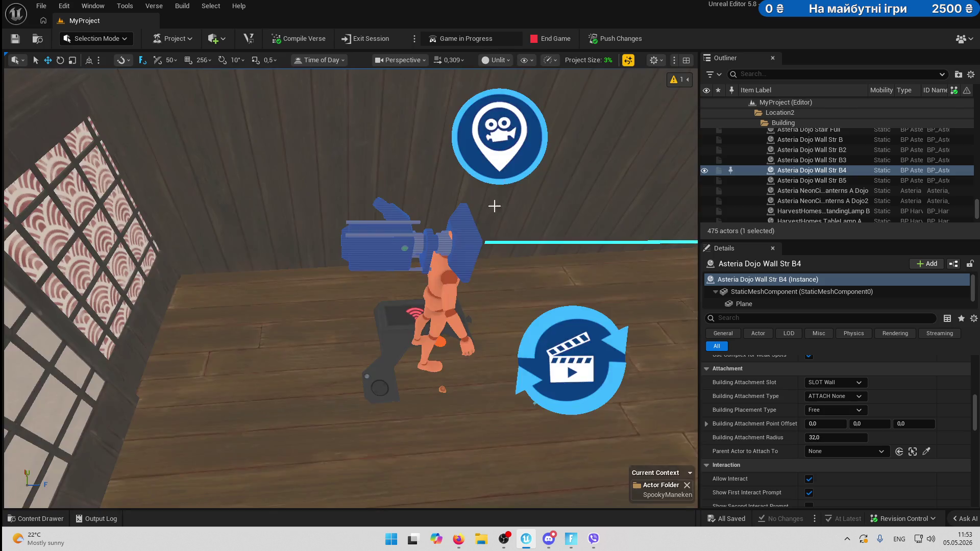
click(393, 340)
drag(393, 355, 362, 361)
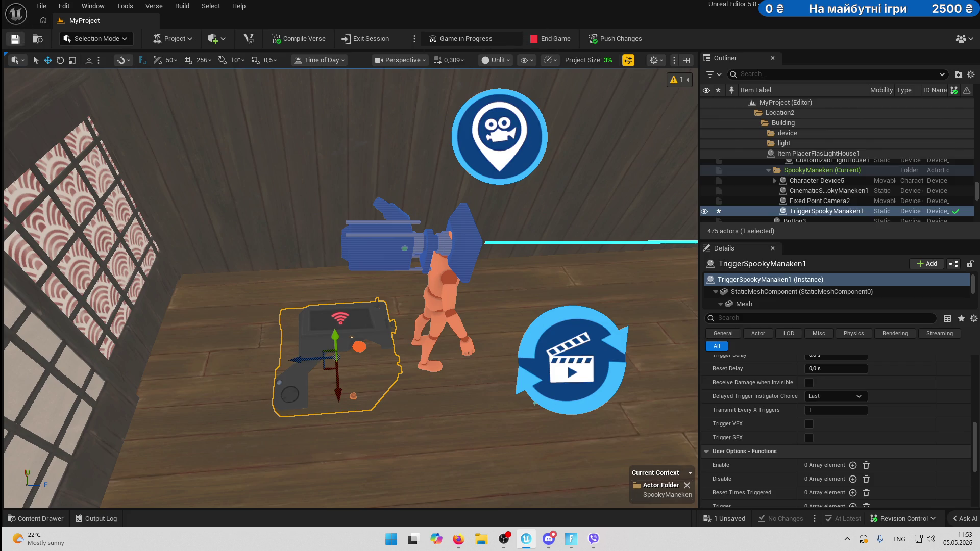
key(ctrl+s)
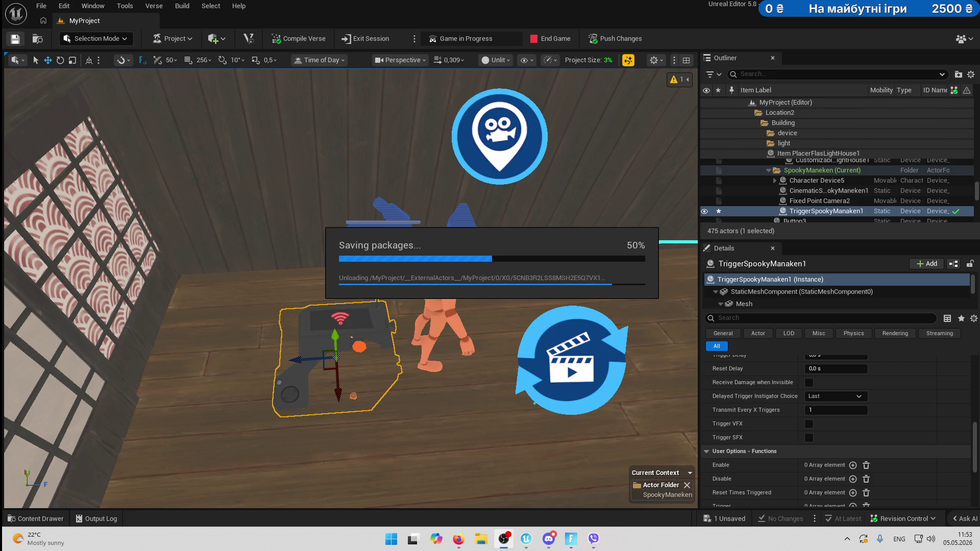
click(37, 518)
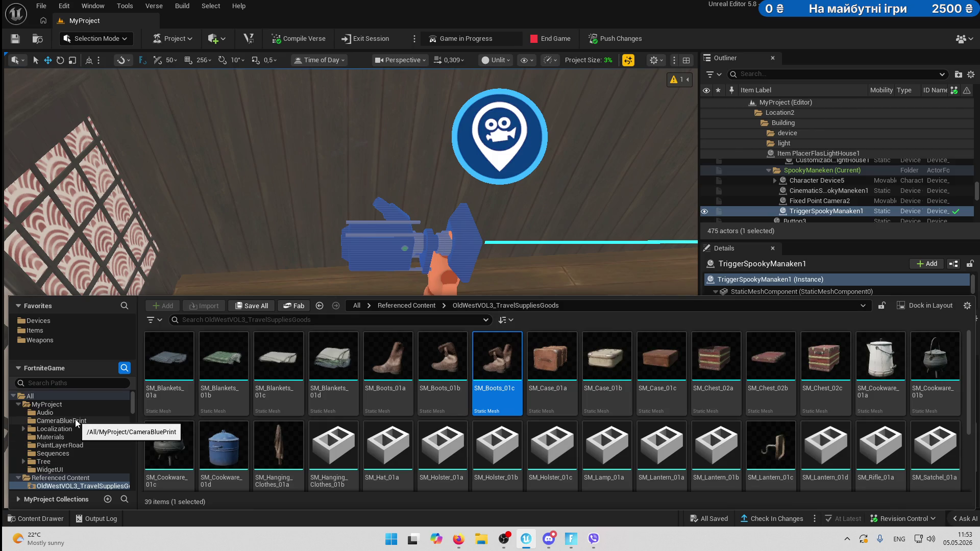
Remove the OldWestVOL3 Referenced Content folder and confirm removing content and reloading the project.
scroll(71, 482, down, 1)
right_click(57, 449)
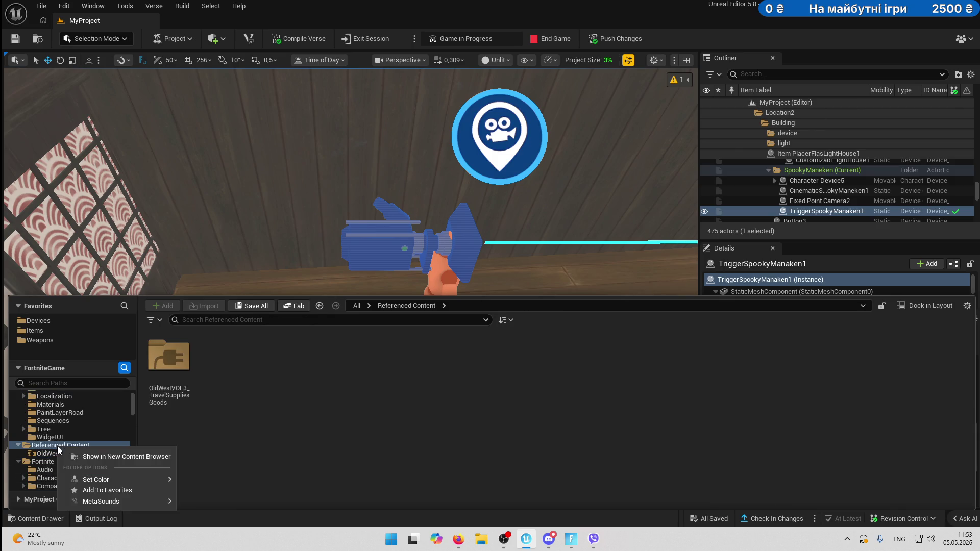
right_click(45, 456)
mouse_move(103, 422)
click(112, 444)
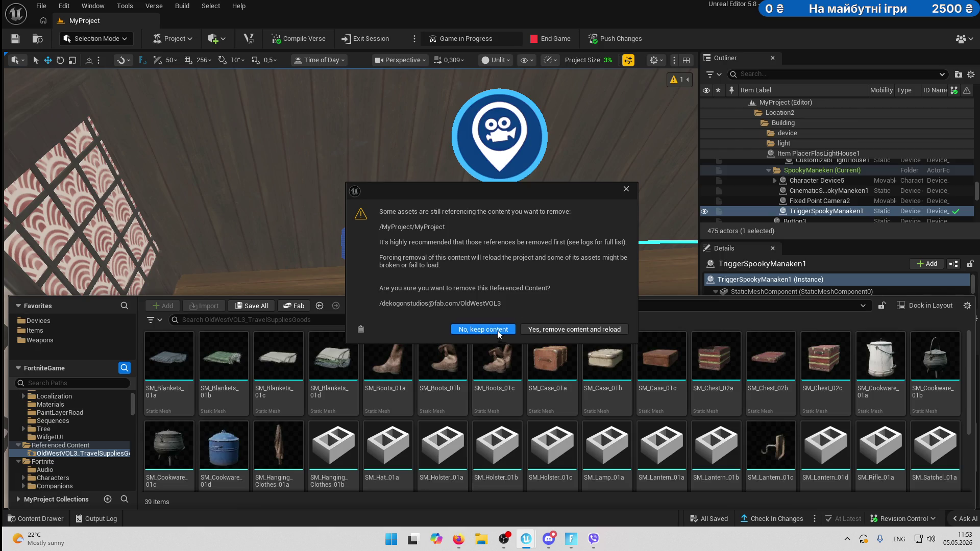
click(566, 328)
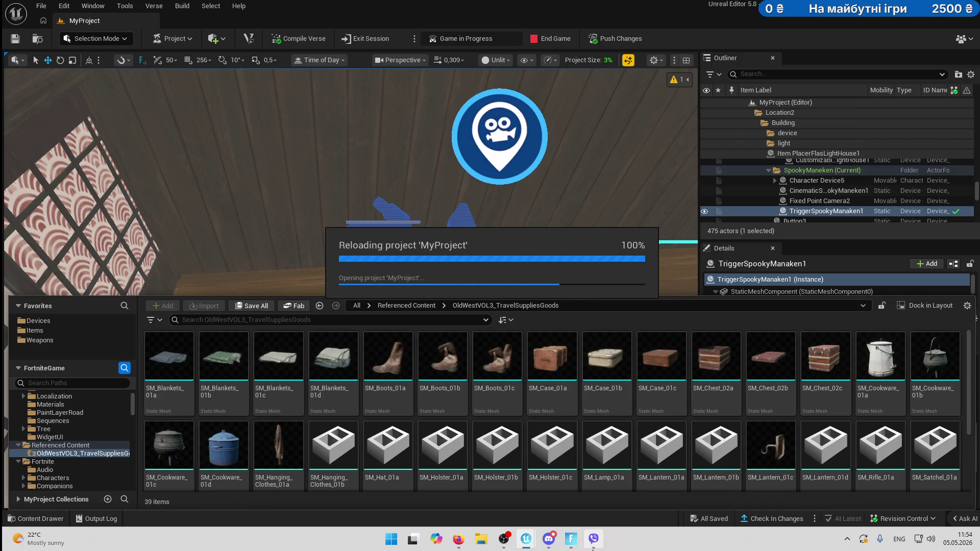
mouse_move(571, 538)
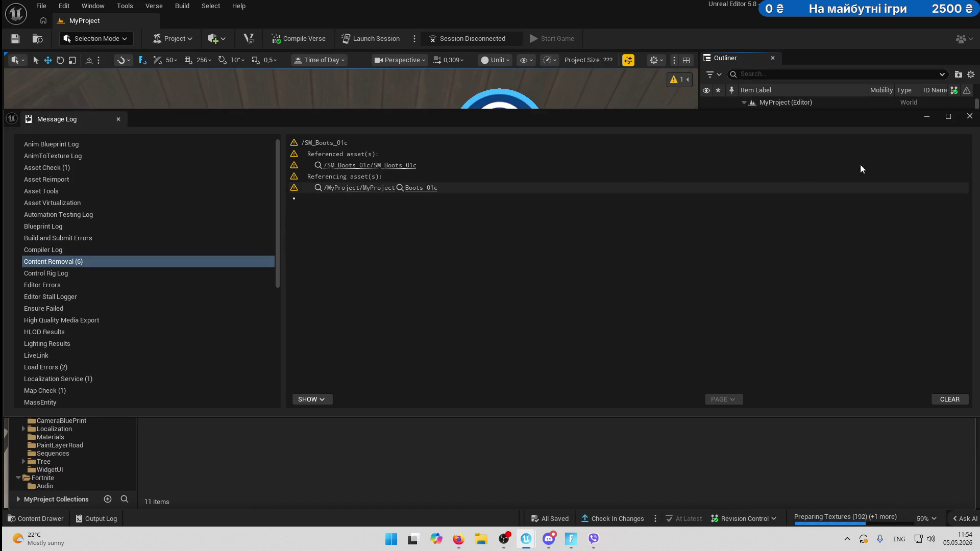
Close the content-removal Message Log and fly the view over to the devices on the rocks.
click(970, 116)
drag(466, 277, 465, 174)
scroll(465, 204, up, 1)
drag(367, 155, 366, 155)
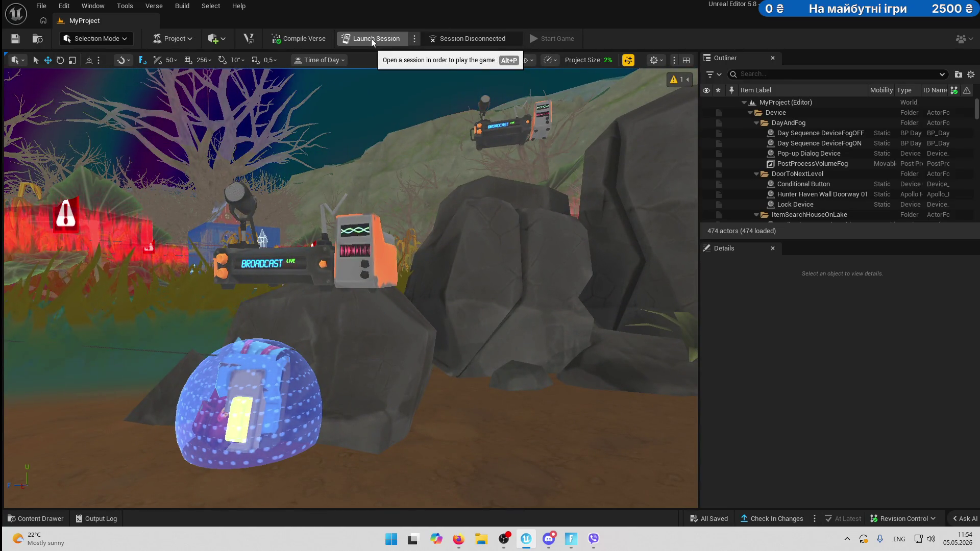
Launch a game session of the island, then exit it and return to the lobby.
click(372, 38)
key(Escape)
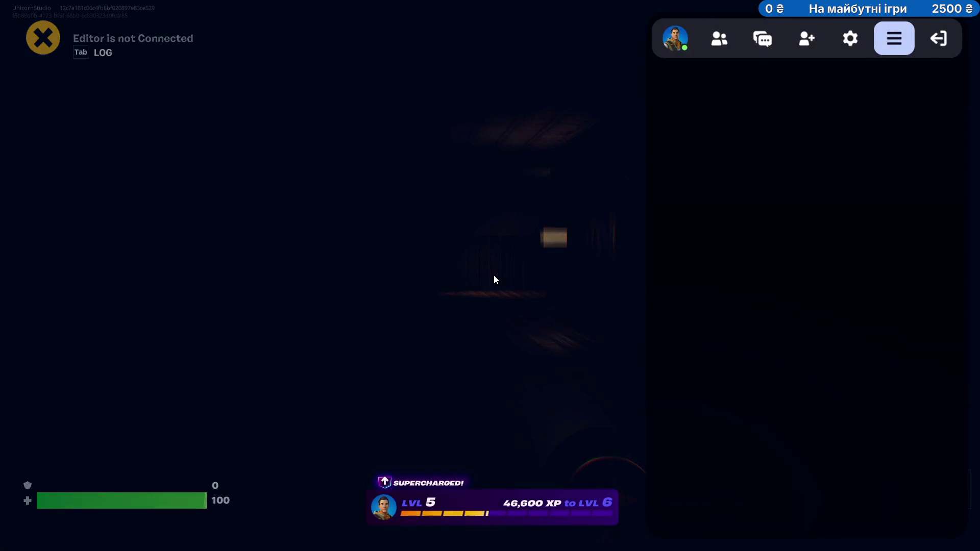
click(938, 38)
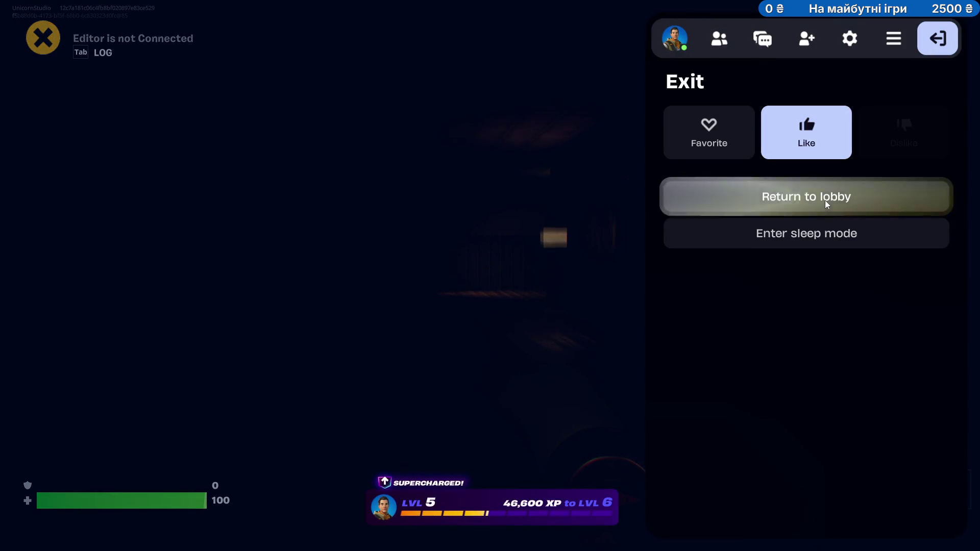
click(824, 199)
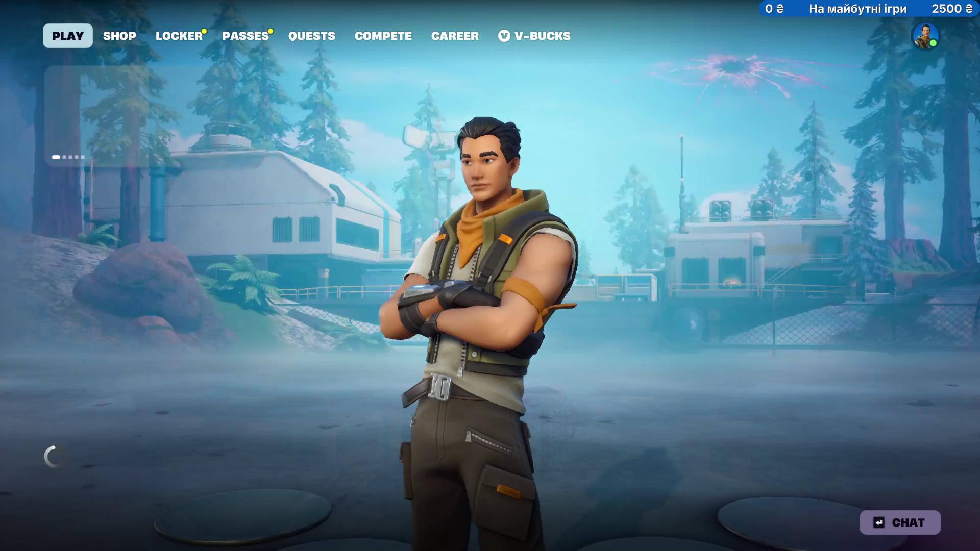
scroll(578, 304, up, 3)
Fly back through the corridor into the dojo room by the hooded mannequin and begin checking in changes.
key(s)
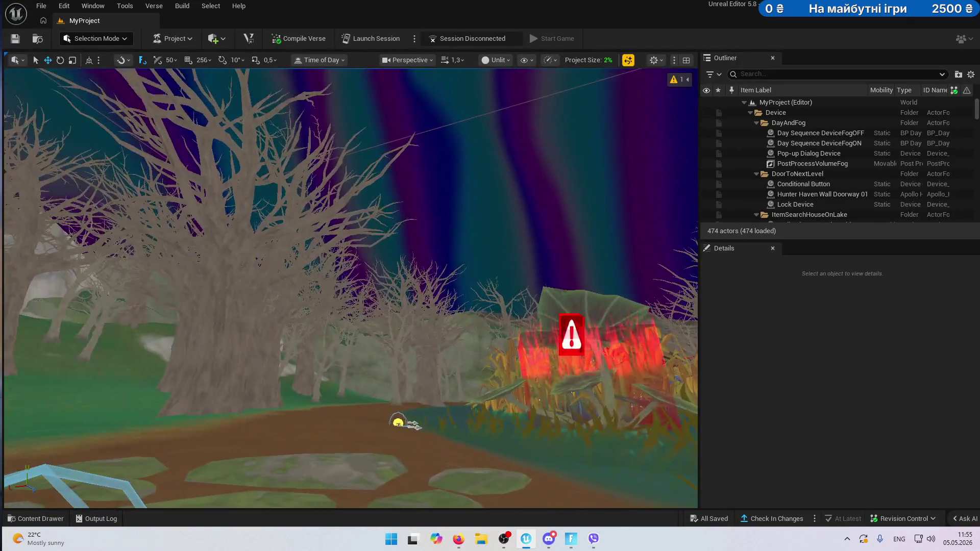
scroll(351, 288, up, 2)
key(s)
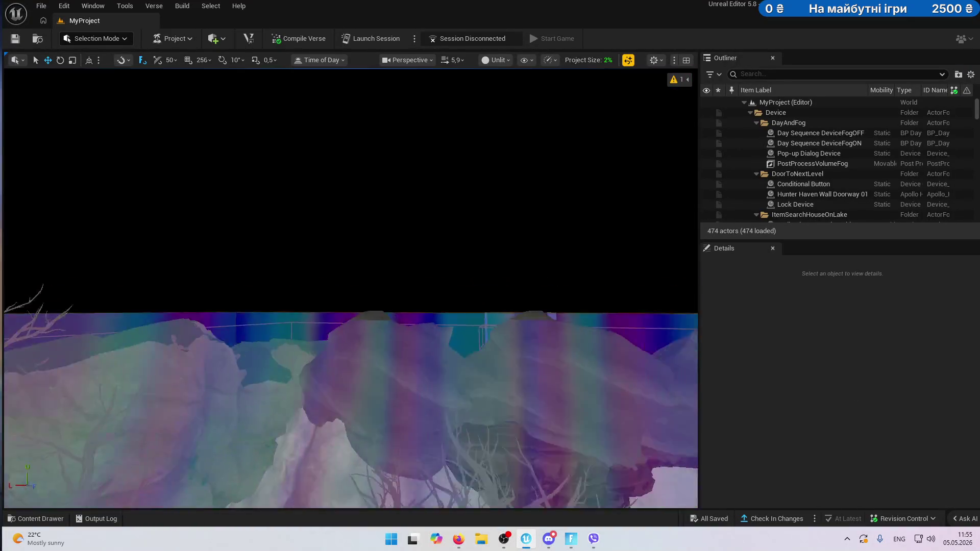
key(w)
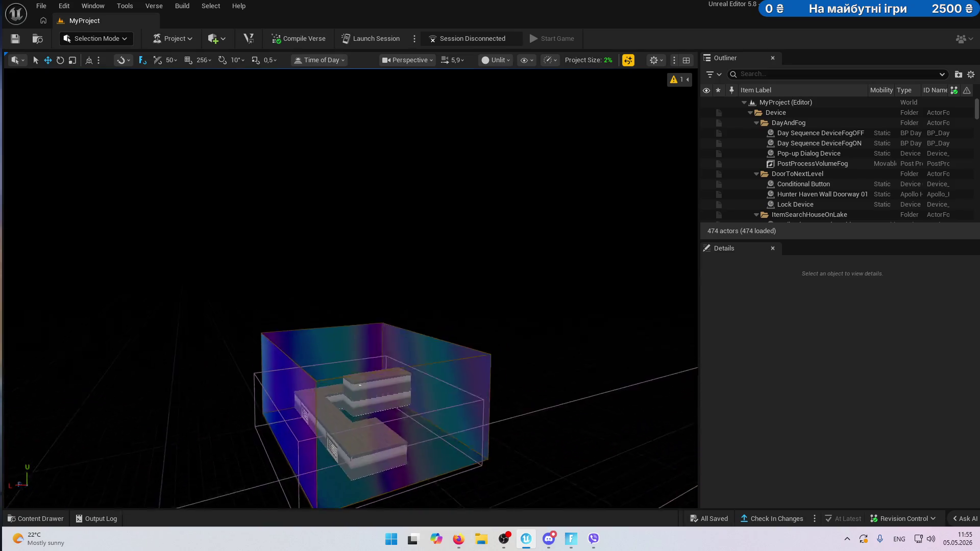
key(w)
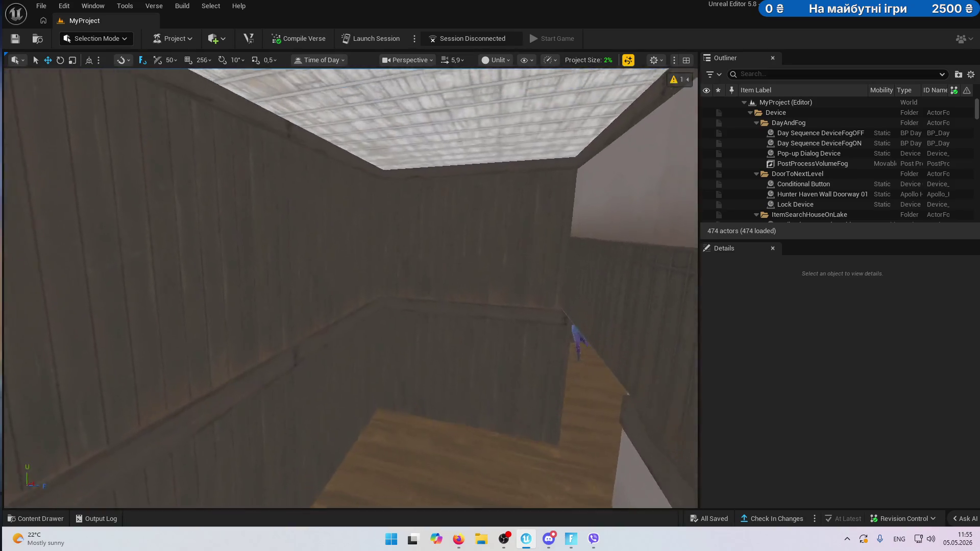
key(w)
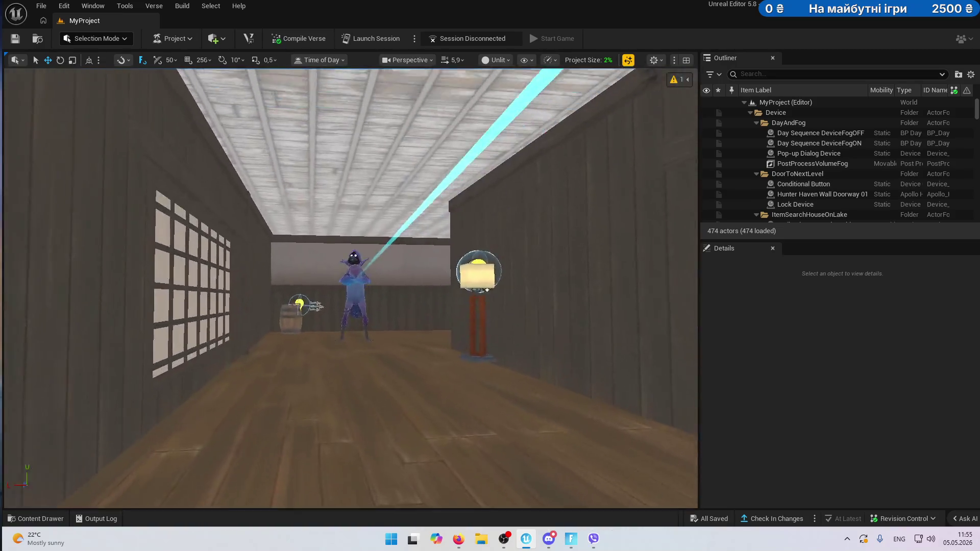
key(s)
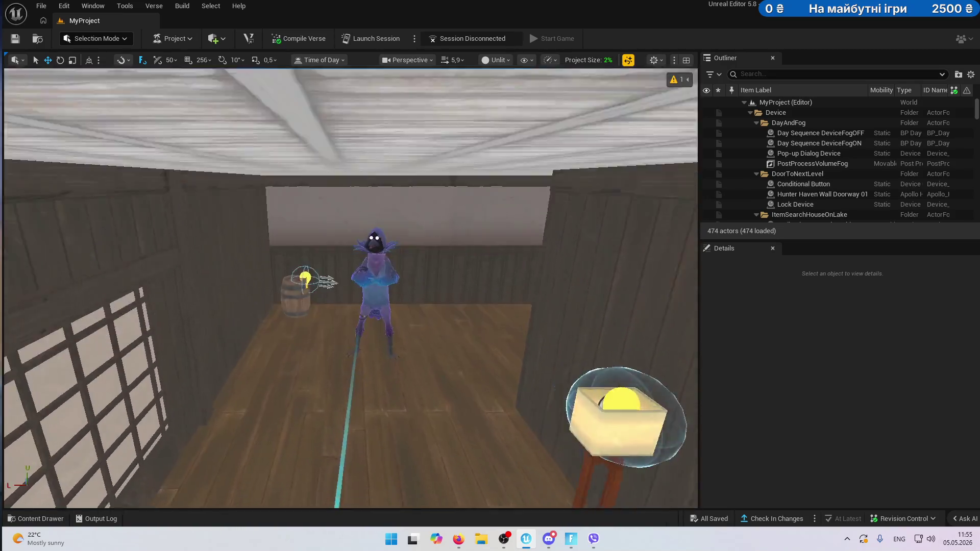
scroll(569, 295, down, 3)
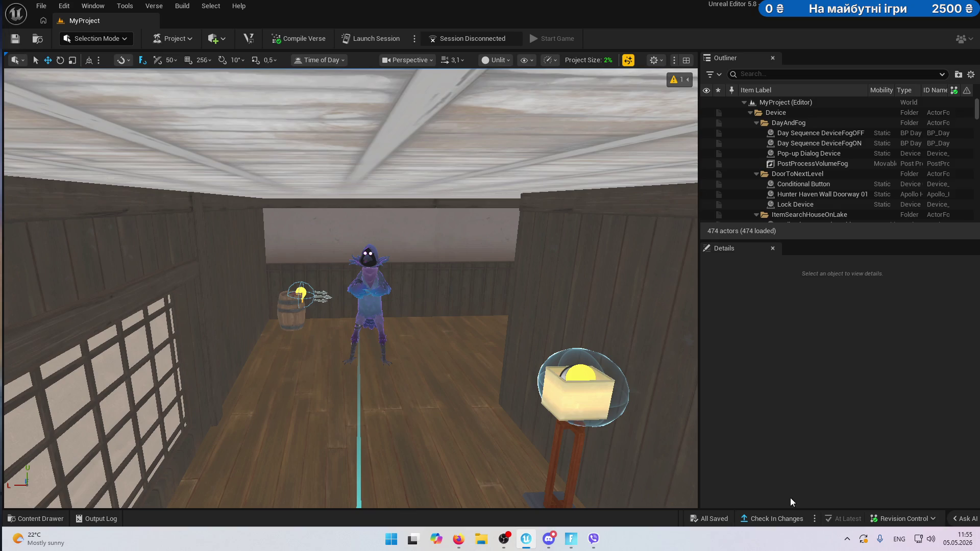
click(772, 520)
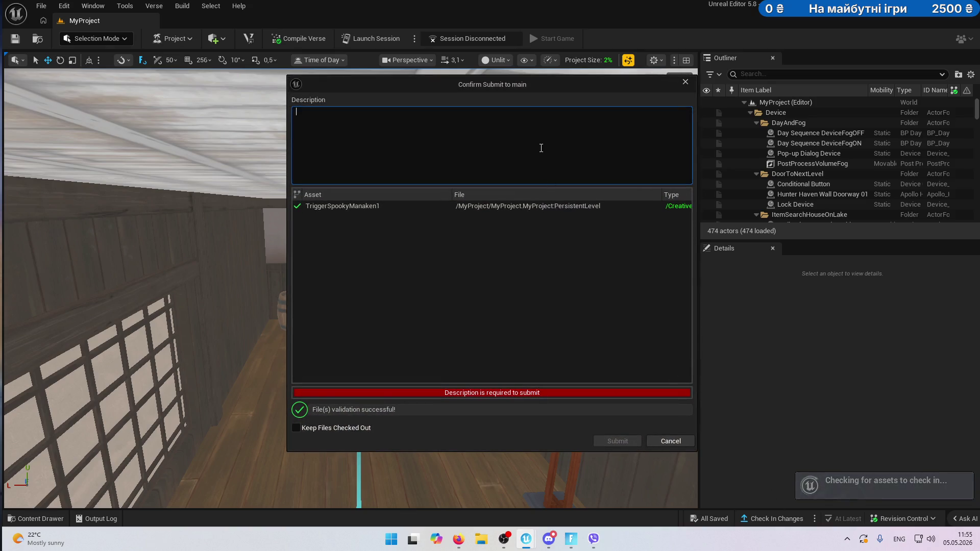
Submit TriggerSpookyManaken1 with the description '05/05' and '11/15' on separate lines.
text(11)
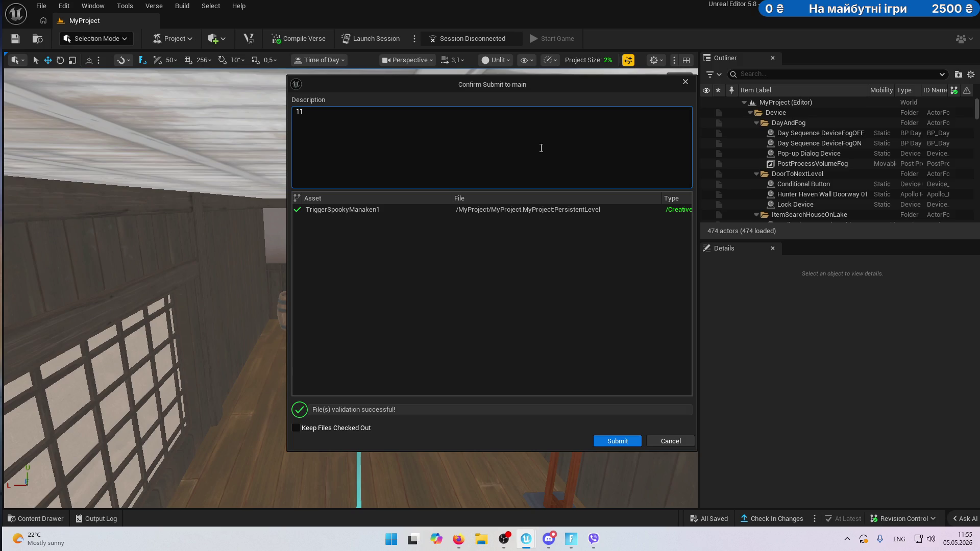
text(/15)
key(Home)
text(05/05)
key(Return)
click(611, 440)
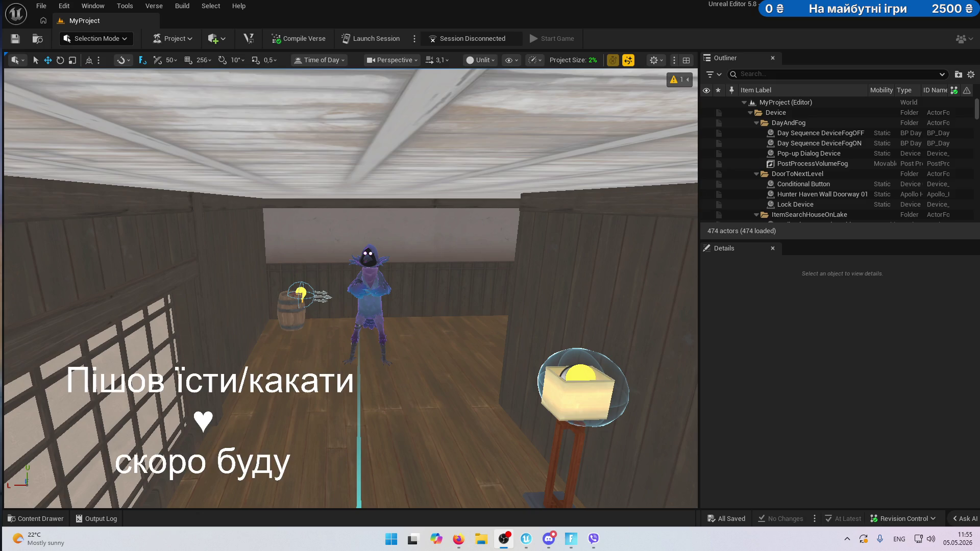
Switch the viewport to Lit and place a Point Light beside the hooded mannequin.
click(487, 61)
click(510, 100)
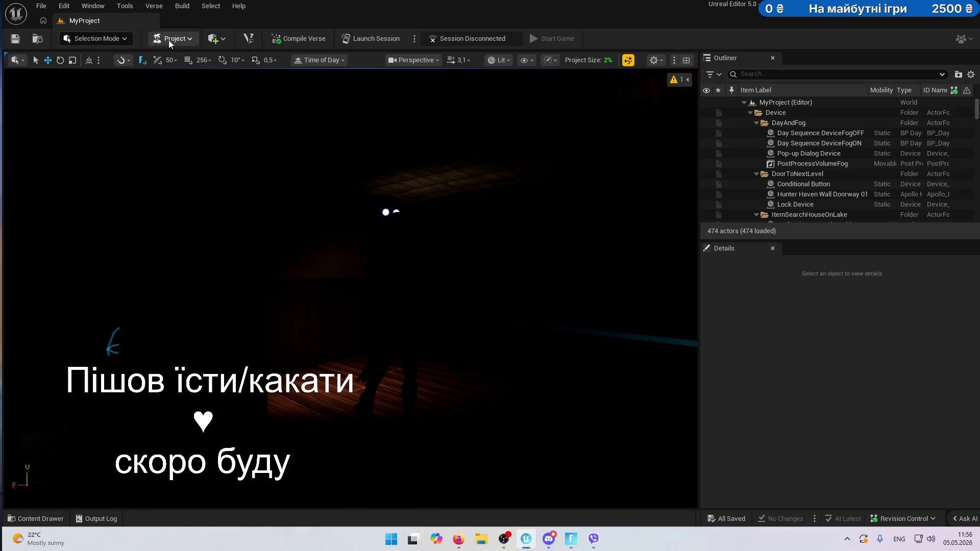
click(219, 40)
mouse_move(252, 92)
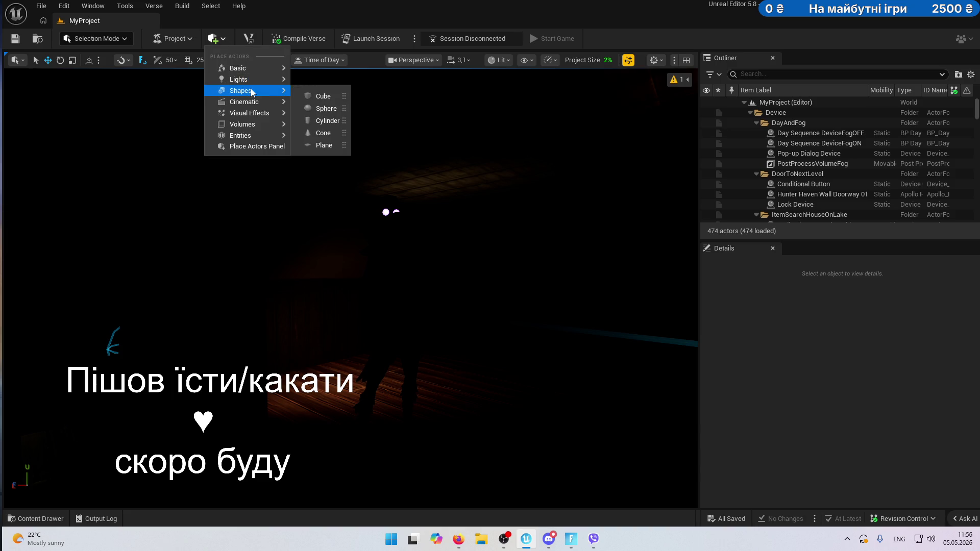
click(321, 95)
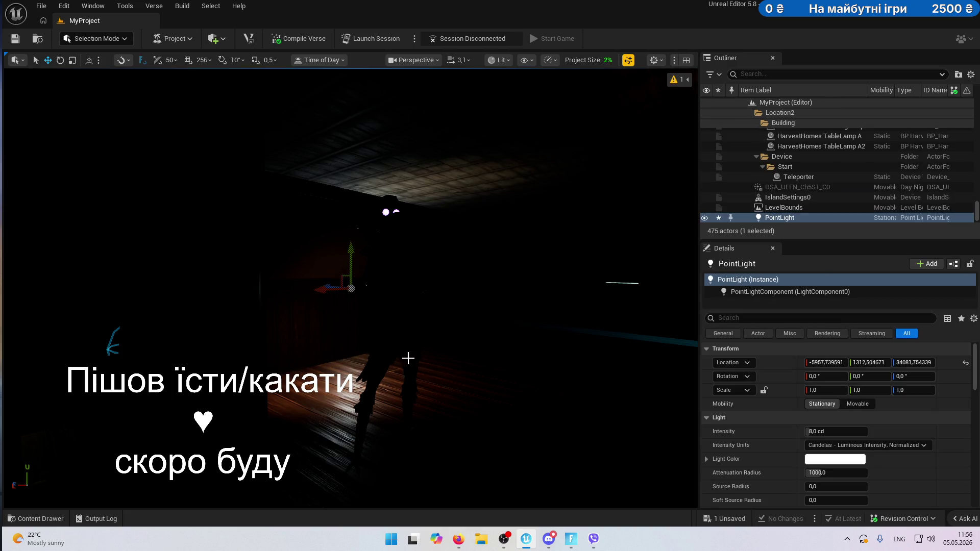
mouse_move(407, 280)
mouse_down()
mouse_move(296, 289)
mouse_move(281, 280)
mouse_move(201, 306)
mouse_move(202, 169)
mouse_move(202, 240)
mouse_move(202, 199)
mouse_move(202, 240)
mouse_move(202, 219)
mouse_up()
scroll(202, 235, down, 1)
scroll(202, 230, down, 3)
mouse_move(329, 268)
mouse_down()
mouse_move(299, 332)
mouse_move(306, 168)
mouse_move(316, 163)
mouse_move(321, 176)
mouse_up()
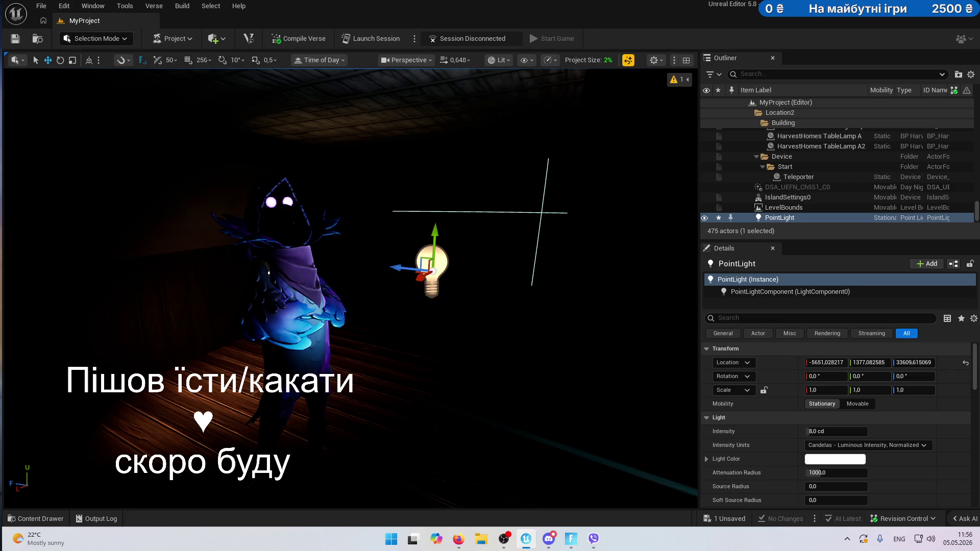